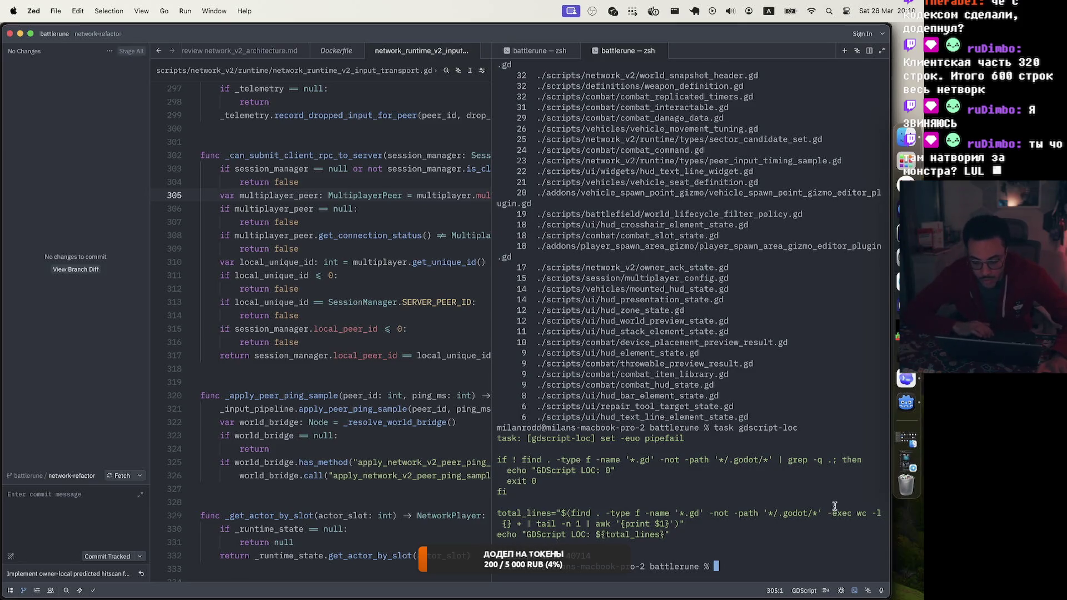
Step: Scroll the terminal back to the 'GDScript LOC by file' header and search its output for 'network'
{"action": "scroll", "coordinate": [674, 550], "scroll_direction": "up", "scroll_amount": 10}
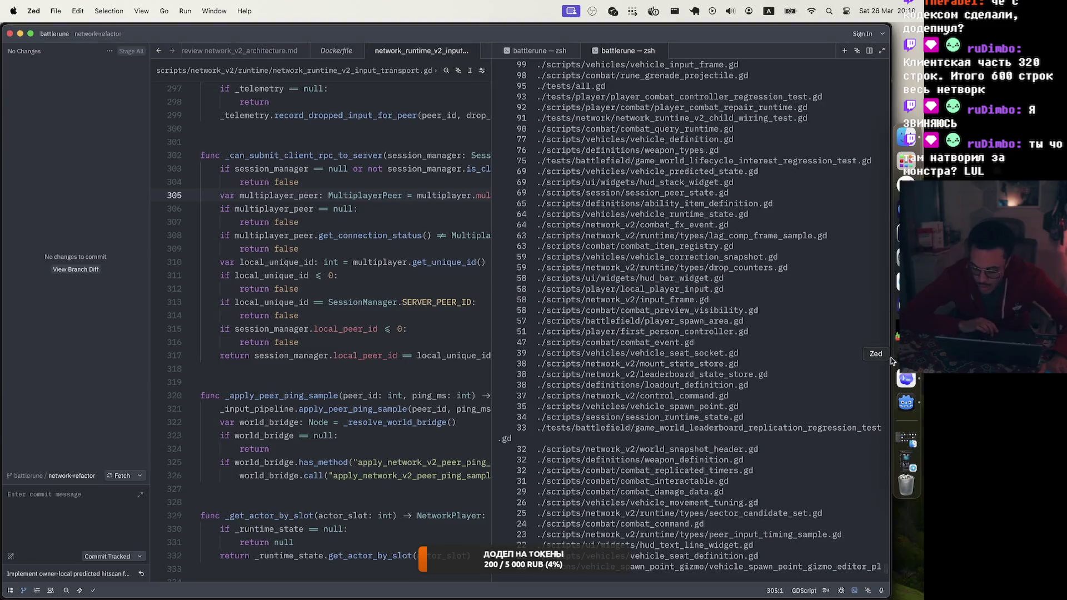
{"action": "scroll", "coordinate": [709, 295], "scroll_direction": "up", "scroll_amount": 5}
{"action": "scroll", "coordinate": [710, 295], "scroll_direction": "up", "scroll_amount": 15}
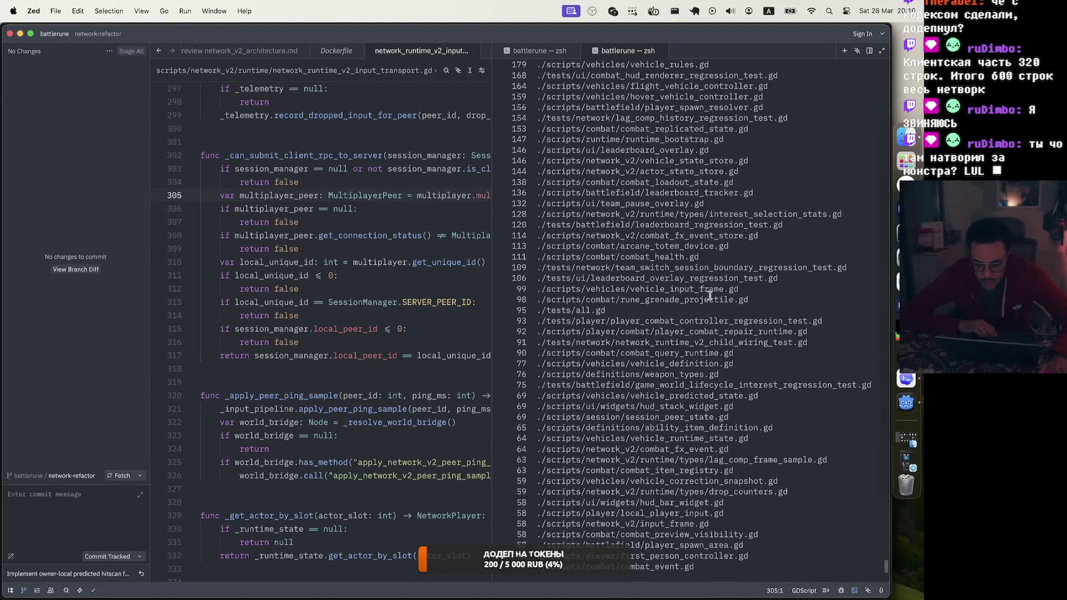
{"action": "scroll", "coordinate": [710, 295], "scroll_direction": "up", "scroll_amount": 12}
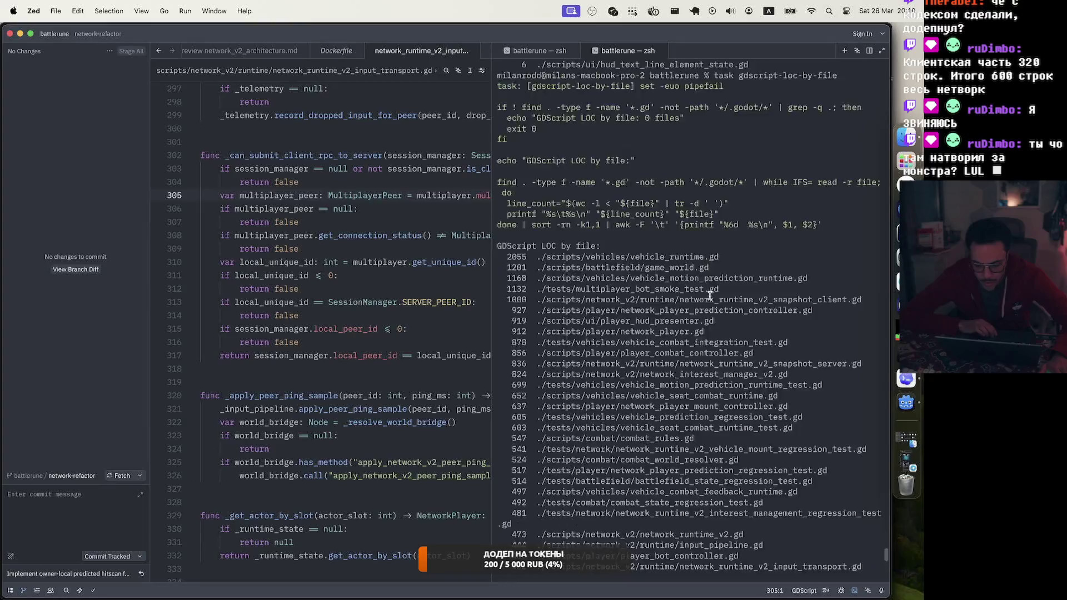
{"action": "scroll", "coordinate": [709, 295], "scroll_direction": "down", "scroll_amount": 2}
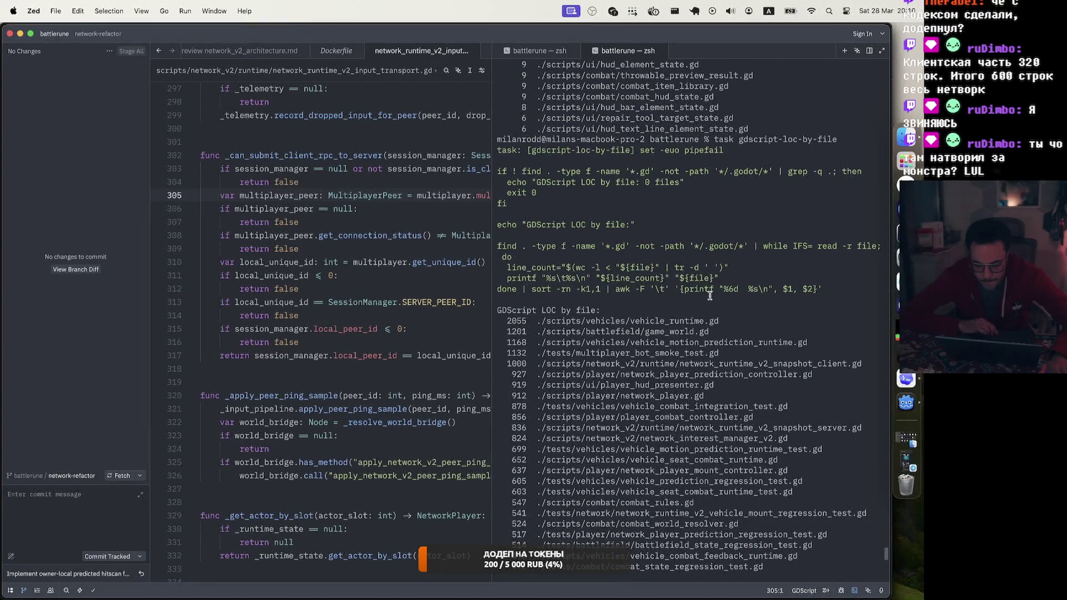
{"action": "scroll", "coordinate": [709, 295], "scroll_direction": "down", "scroll_amount": 3}
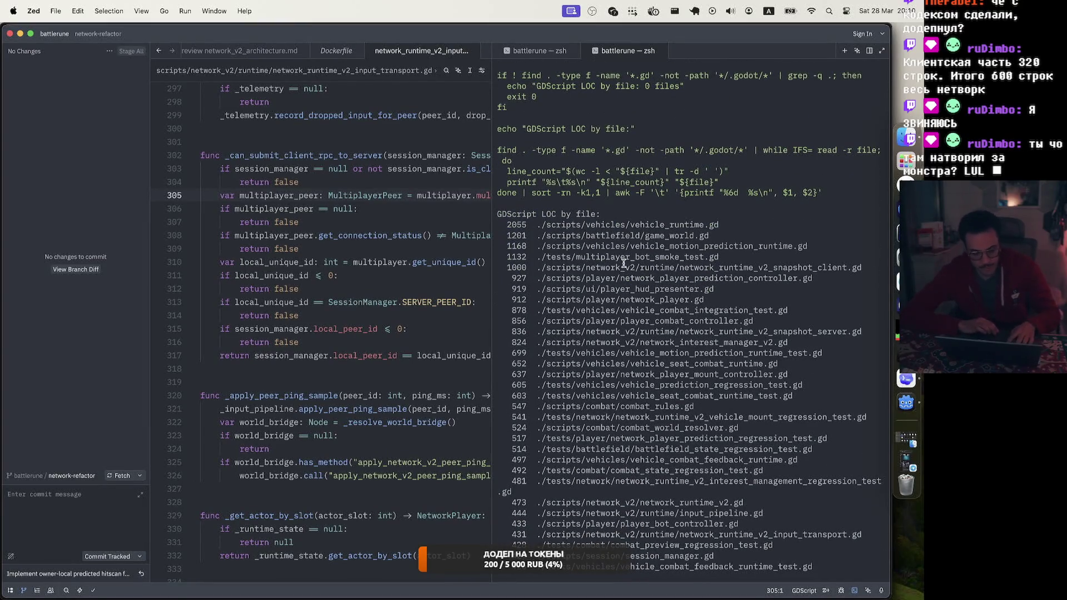
{"action": "key", "text": "super+f"}
{"action": "type", "text": "network"}
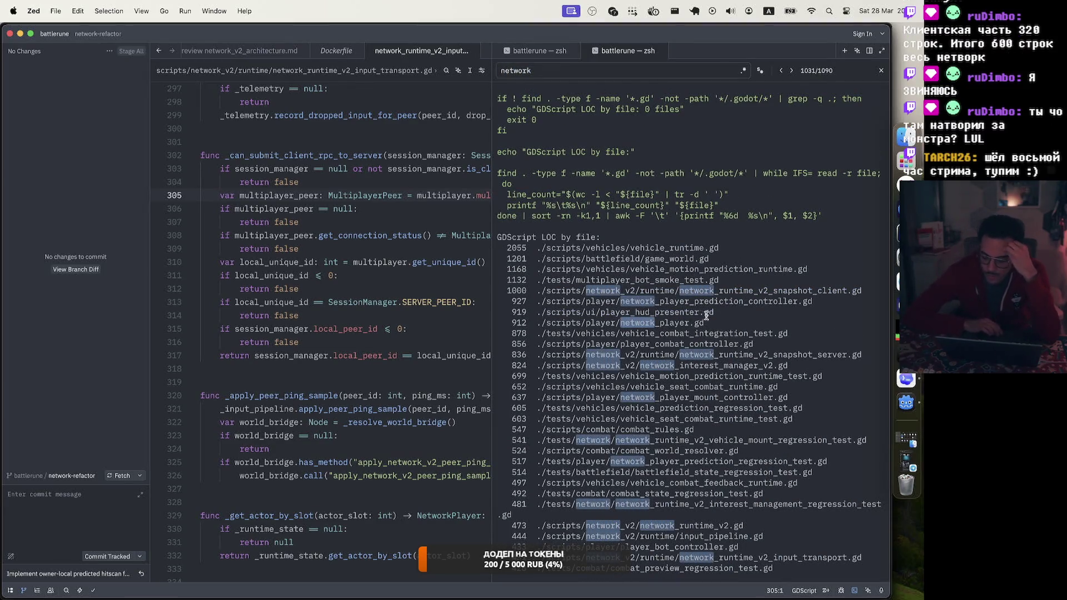
Step: Scroll through the highlighted 'network' matches and select the 699-line vehicle prediction test entry
{"action": "scroll", "coordinate": [712, 315], "scroll_direction": "down", "scroll_amount": 3}
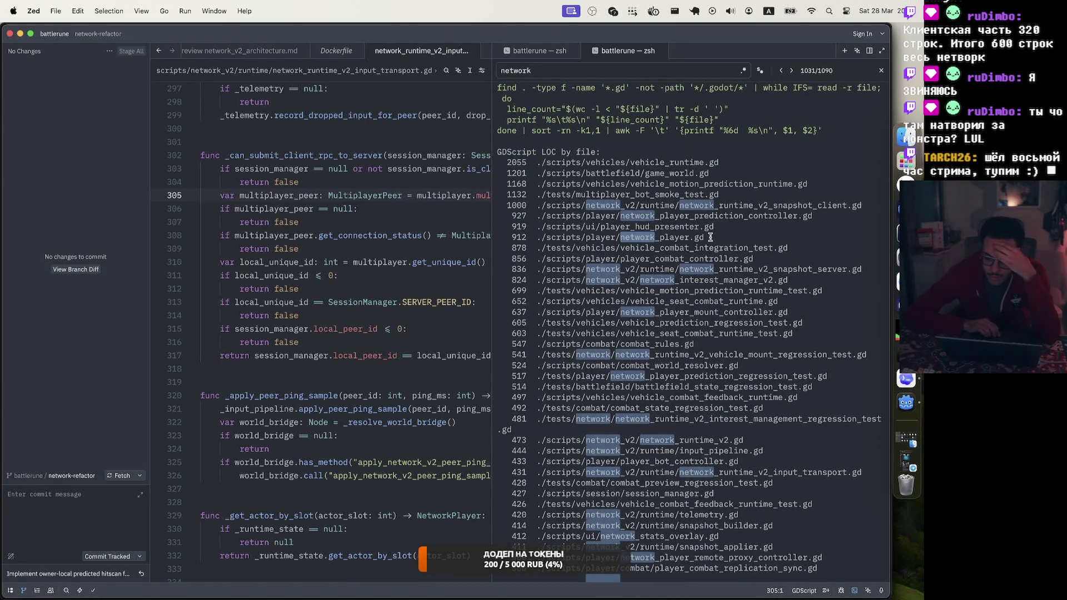
{"action": "scroll", "coordinate": [711, 238], "scroll_direction": "down", "scroll_amount": 3}
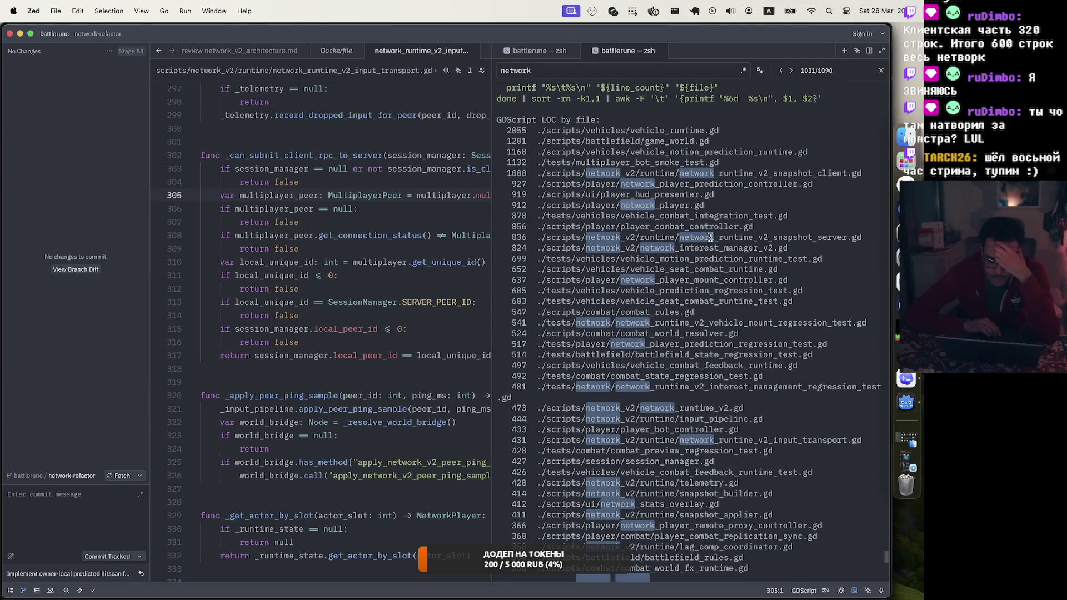
{"action": "scroll", "coordinate": [710, 237], "scroll_direction": "down", "scroll_amount": 3}
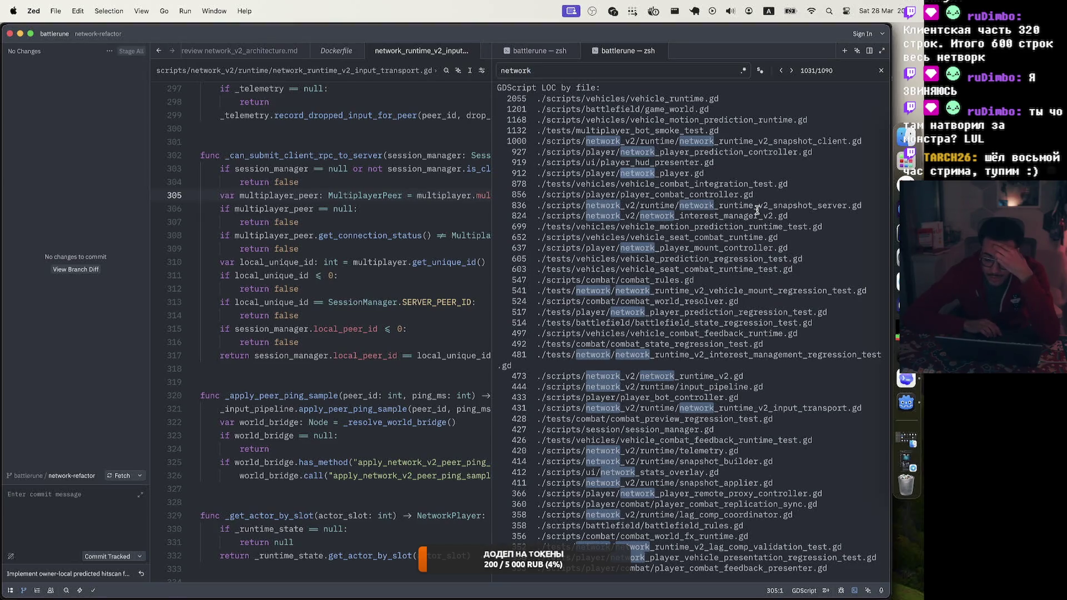
{"action": "mouse_move", "coordinate": [790, 219]}
{"action": "left_mouse_down"}
{"action": "mouse_move", "coordinate": [653, 238]}
{"action": "mouse_move", "coordinate": [656, 223]}
{"action": "left_mouse_up"}
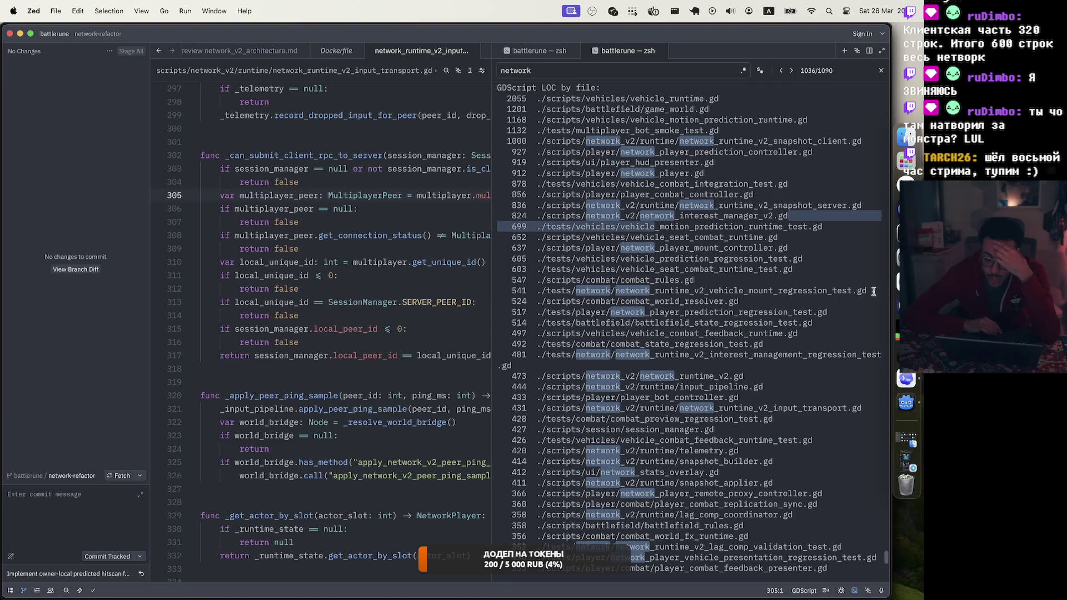
Step: Scroll further down the matches and select the snapshot_builder.gd file path
{"action": "scroll", "coordinate": [731, 294], "scroll_direction": "down", "scroll_amount": 2}
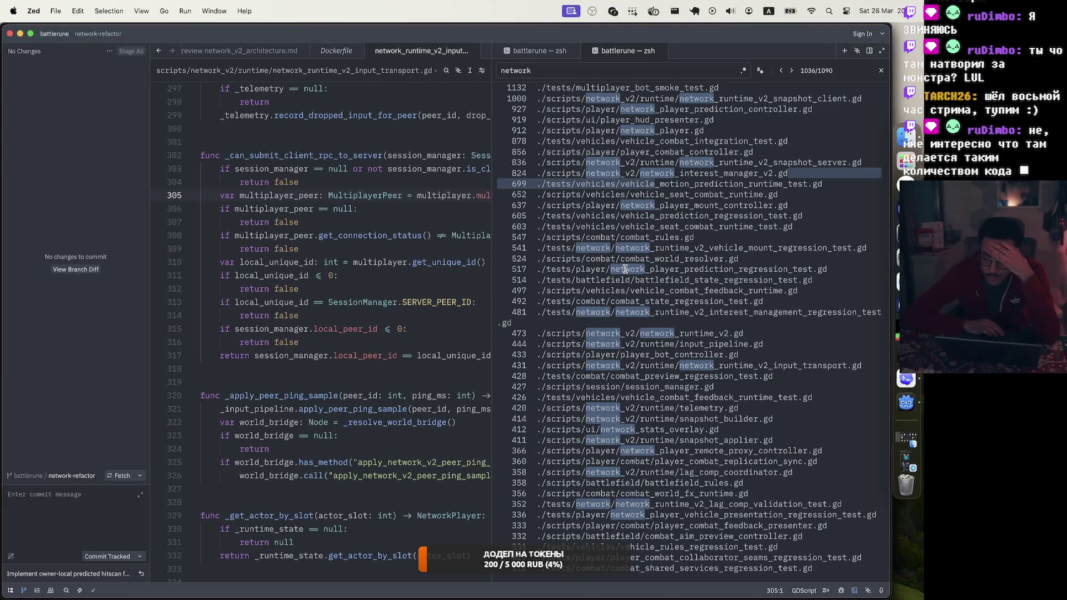
{"action": "scroll", "coordinate": [625, 269], "scroll_direction": "down", "scroll_amount": 2}
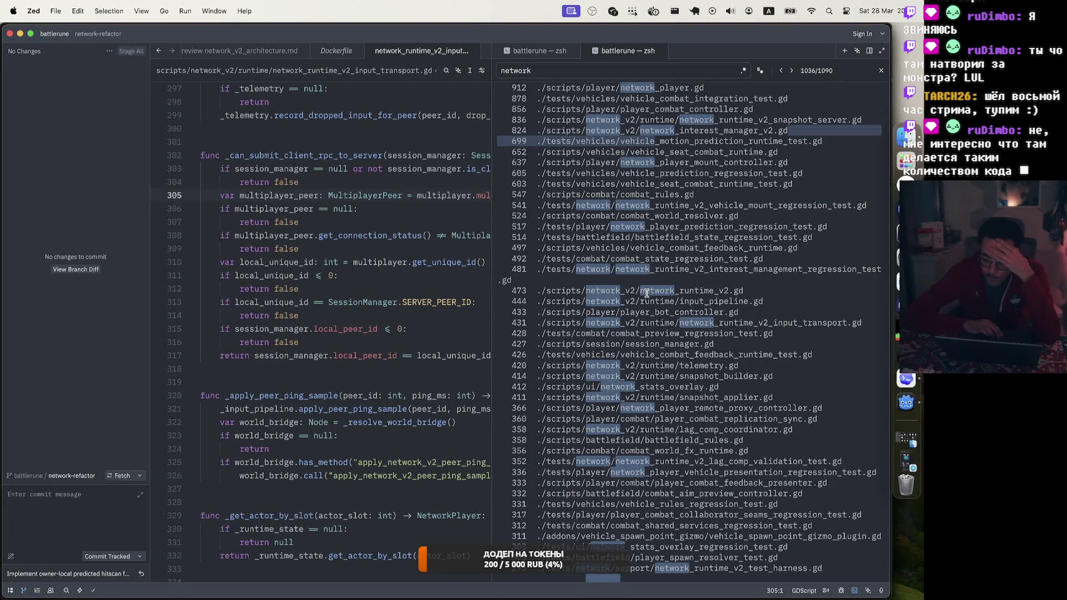
{"action": "scroll", "coordinate": [646, 293], "scroll_direction": "down", "scroll_amount": 3}
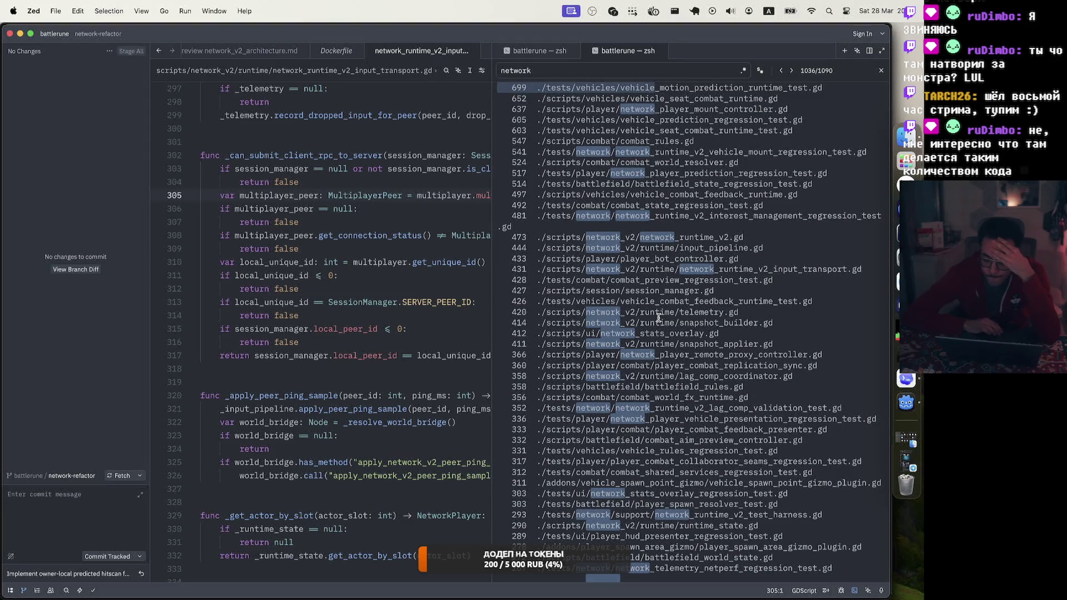
{"action": "left_click_drag", "start_coordinate": [774, 322], "coordinate": [507, 323]}
{"action": "double_click", "coordinate": [517, 322]}
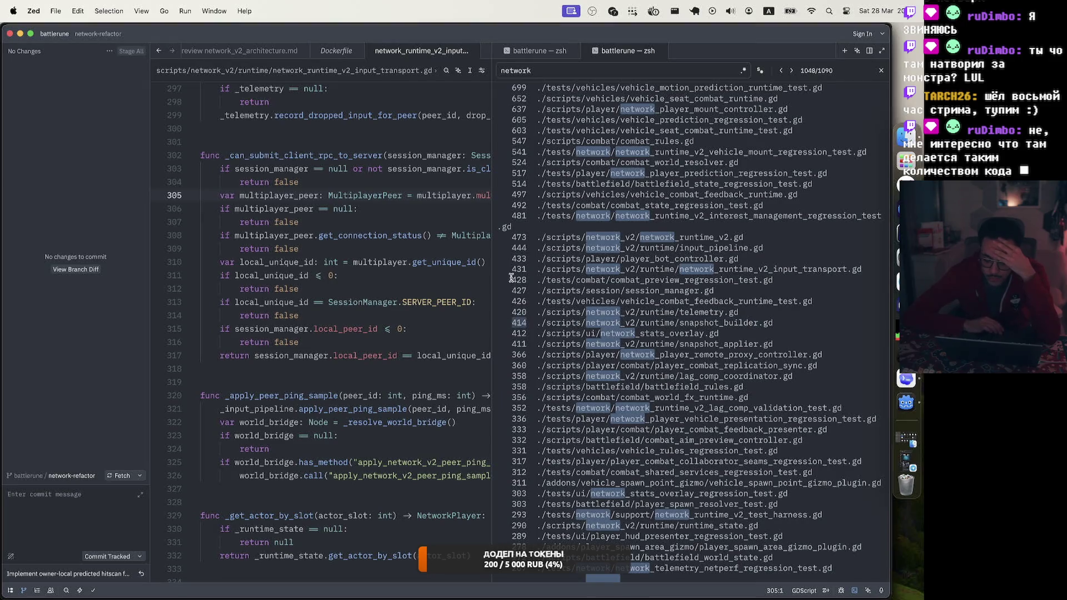
{"action": "scroll", "coordinate": [602, 334], "scroll_direction": "down", "scroll_amount": 2}
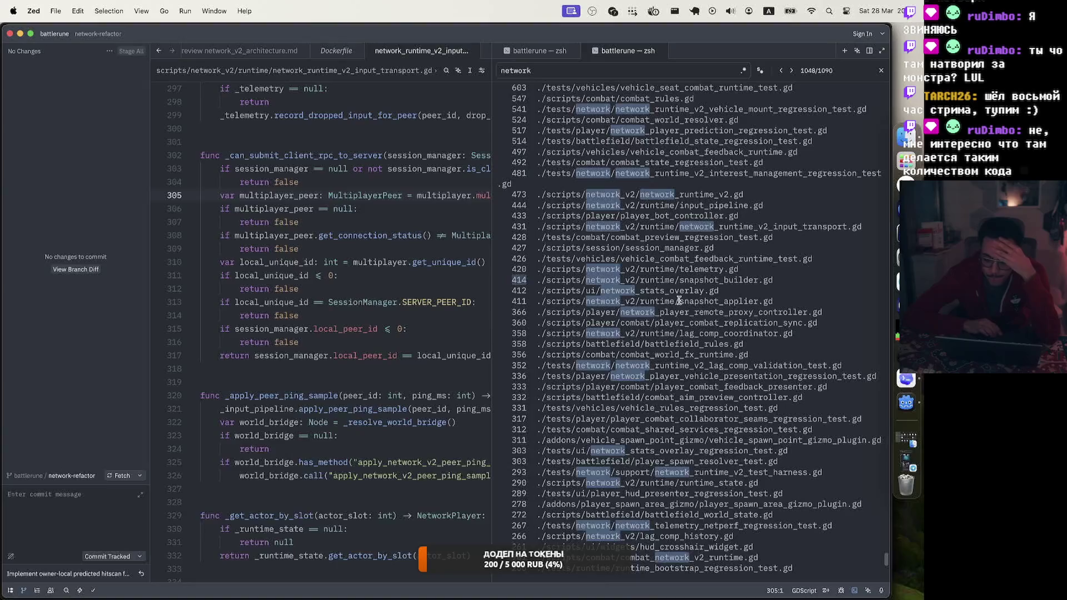
{"action": "double_click", "coordinate": [517, 291]}
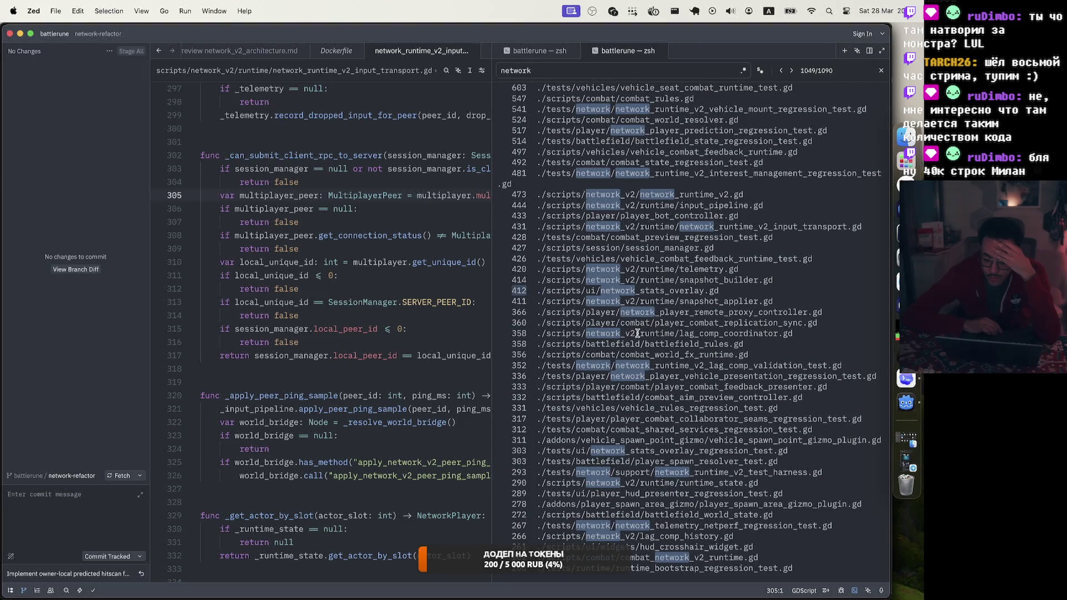
{"action": "triple_click", "coordinate": [724, 333]}
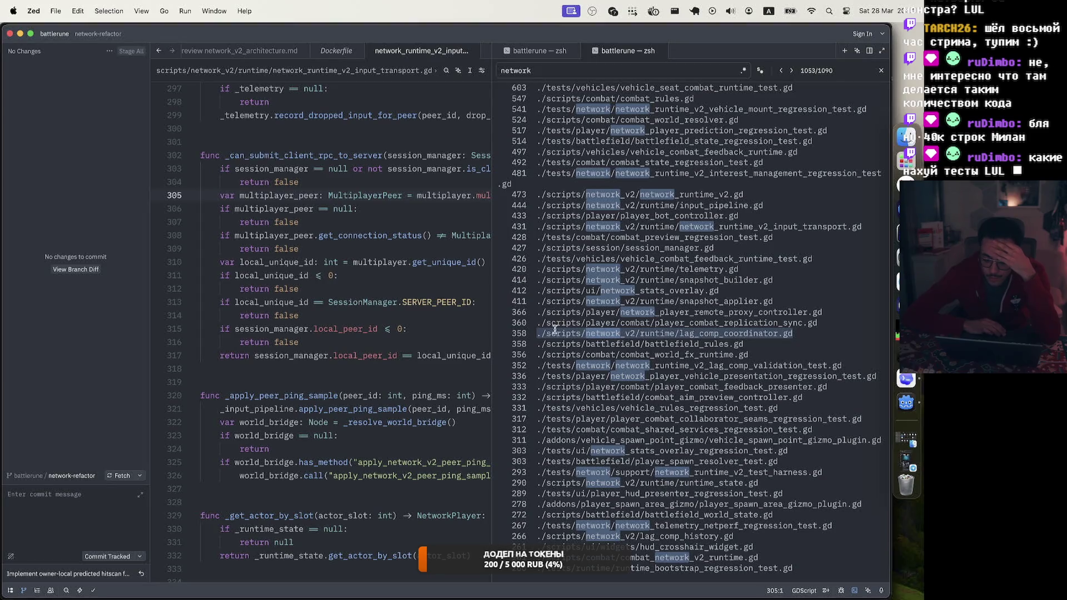
{"action": "double_click", "coordinate": [525, 333]}
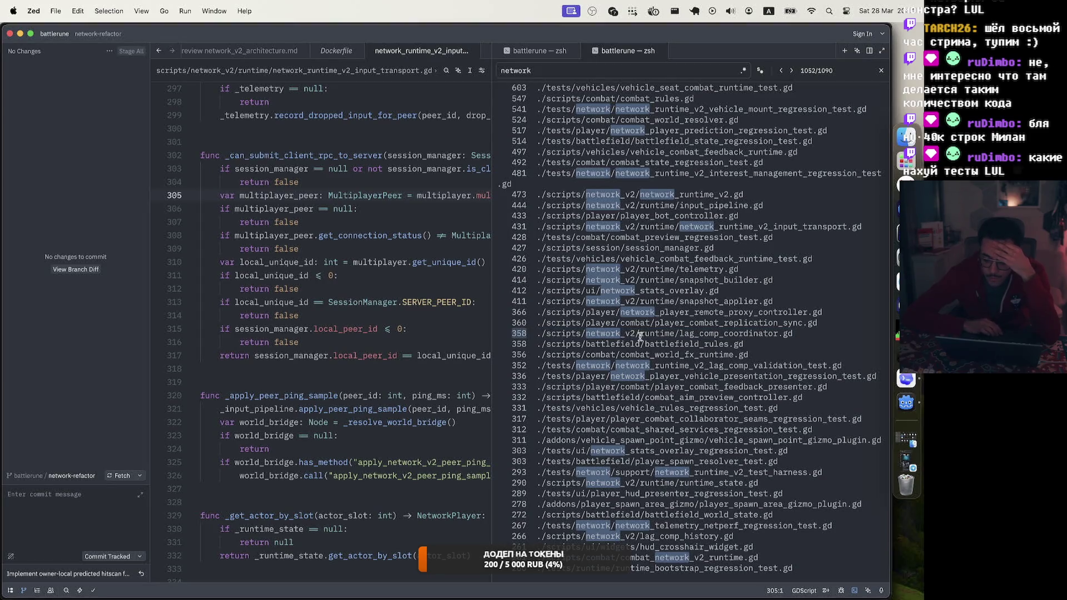
{"action": "scroll", "coordinate": [641, 336], "scroll_direction": "down", "scroll_amount": 1}
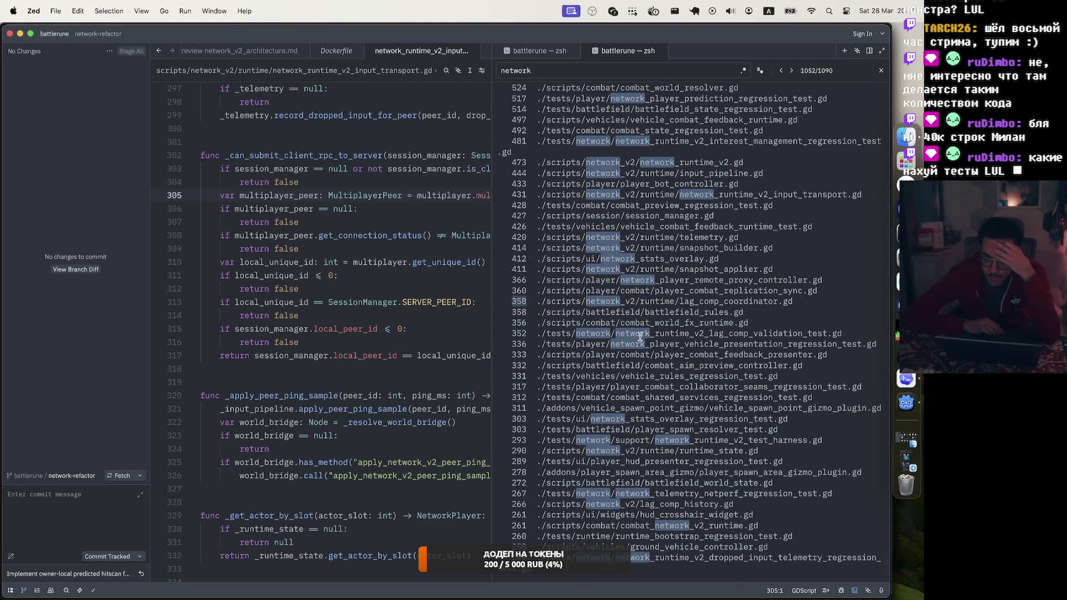
{"action": "scroll", "coordinate": [641, 337], "scroll_direction": "down", "scroll_amount": 12}
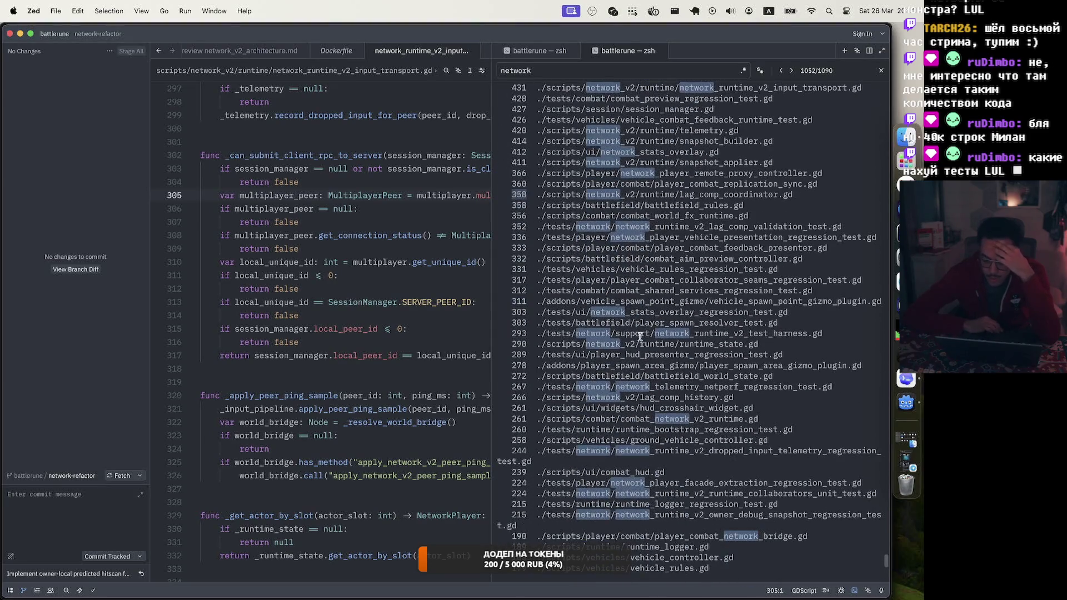
{"action": "scroll", "coordinate": [640, 336], "scroll_direction": "down", "scroll_amount": 15}
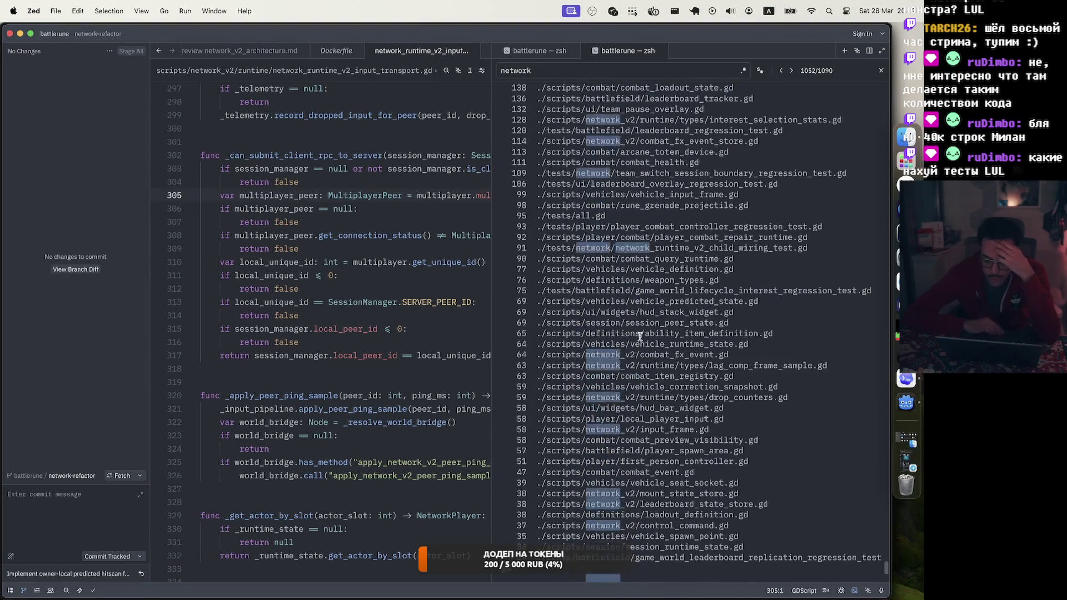
{"action": "scroll", "coordinate": [640, 336], "scroll_direction": "down", "scroll_amount": 4}
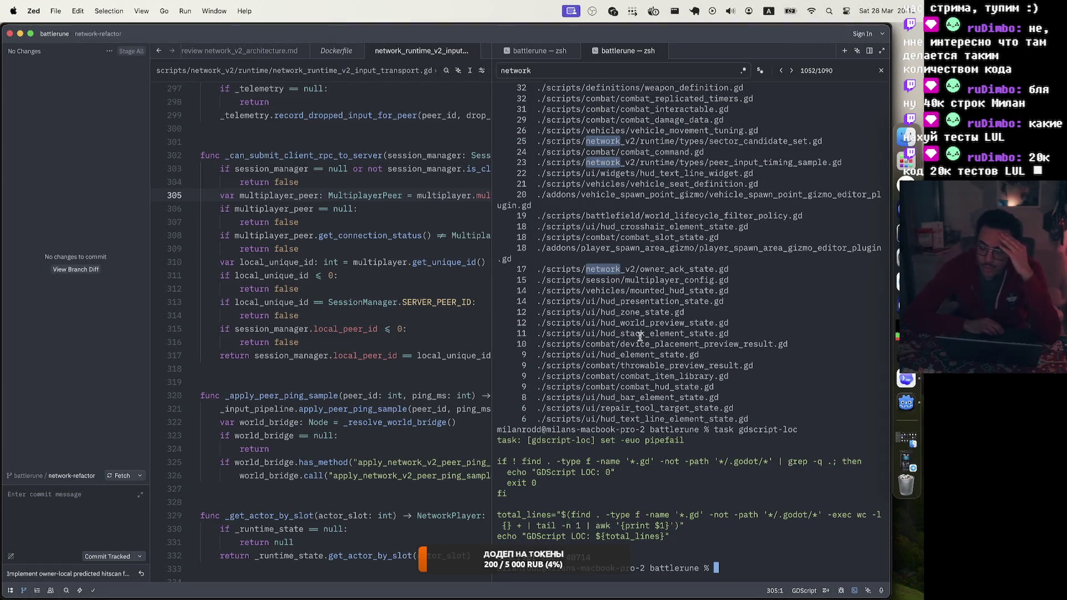
{"action": "scroll", "coordinate": [640, 336], "scroll_direction": "up", "scroll_amount": 1}
{"action": "scroll", "coordinate": [640, 336], "scroll_direction": "up", "scroll_amount": 2}
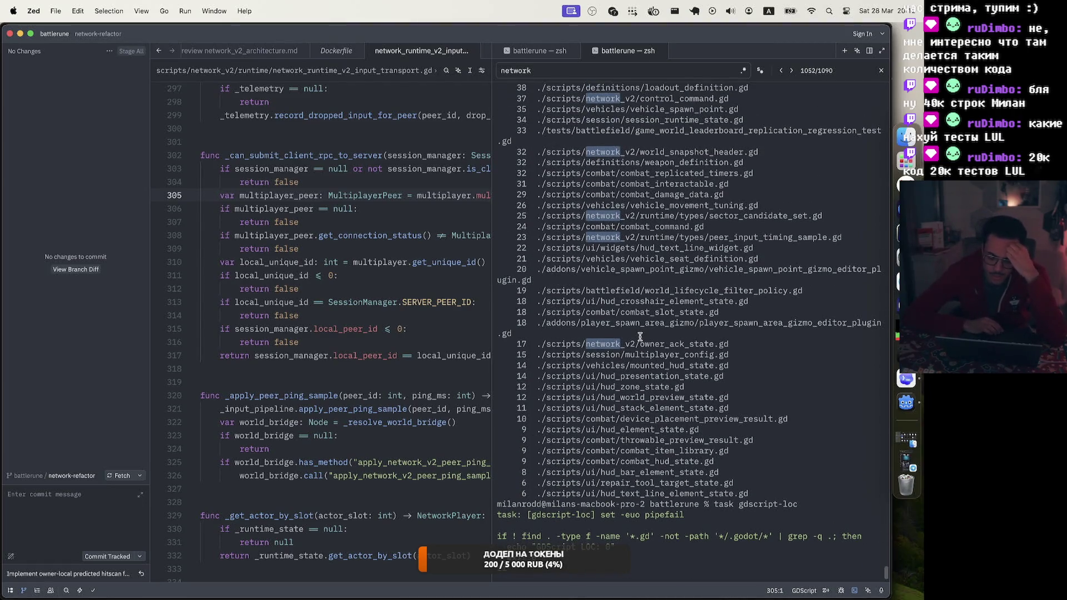
{"action": "scroll", "coordinate": [640, 336], "scroll_direction": "down", "scroll_amount": 2}
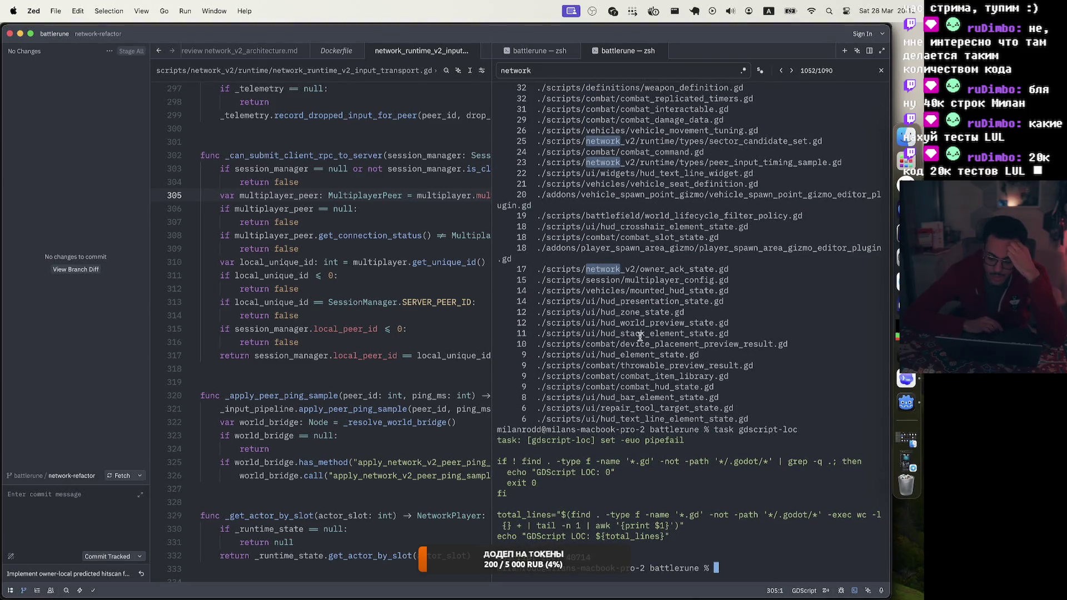
{"action": "scroll", "coordinate": [641, 336], "scroll_direction": "up", "scroll_amount": 10}
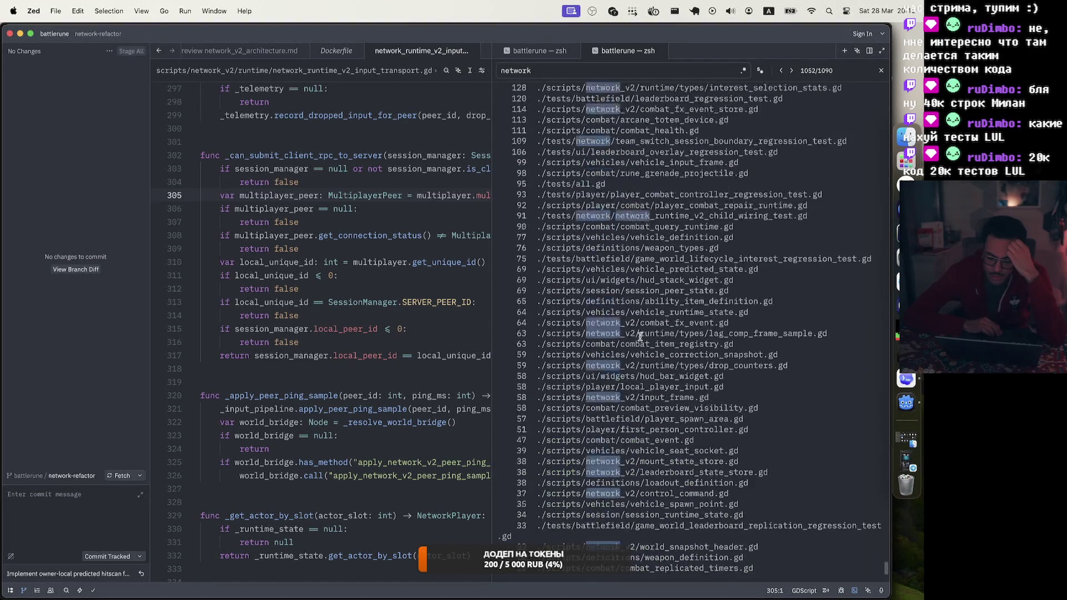
{"action": "scroll", "coordinate": [640, 336], "scroll_direction": "up", "scroll_amount": 15}
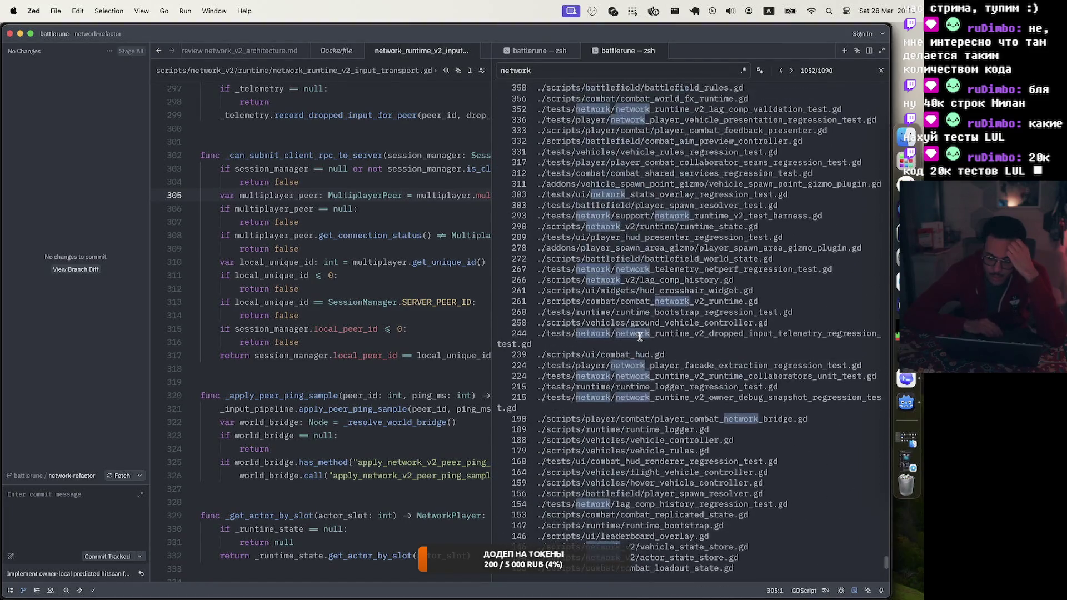
{"action": "scroll", "coordinate": [640, 336], "scroll_direction": "up", "scroll_amount": 5}
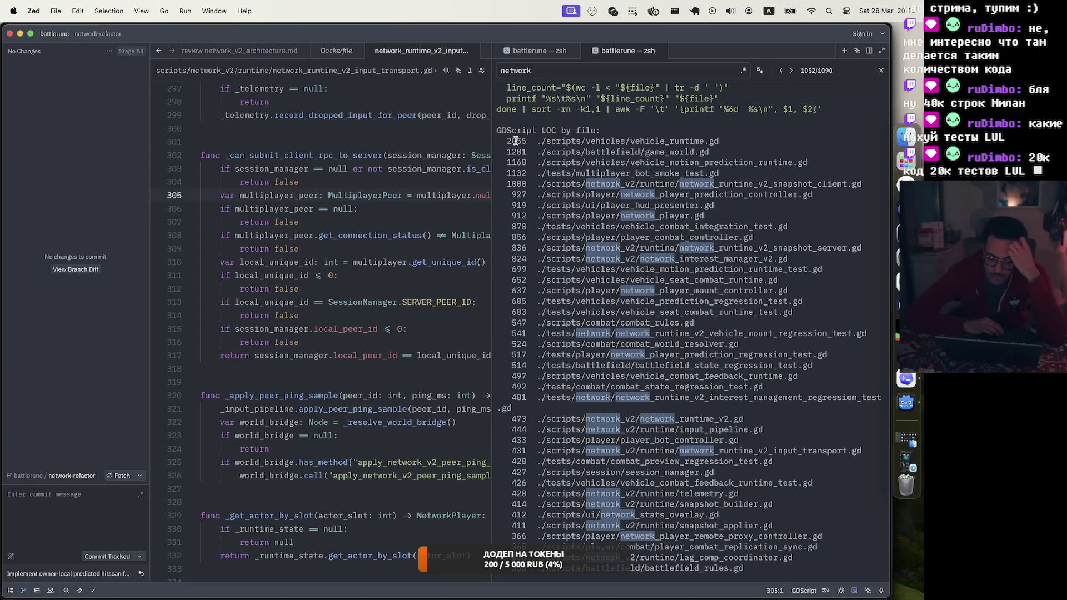
{"action": "scroll", "coordinate": [621, 238], "scroll_direction": "down", "scroll_amount": 10}
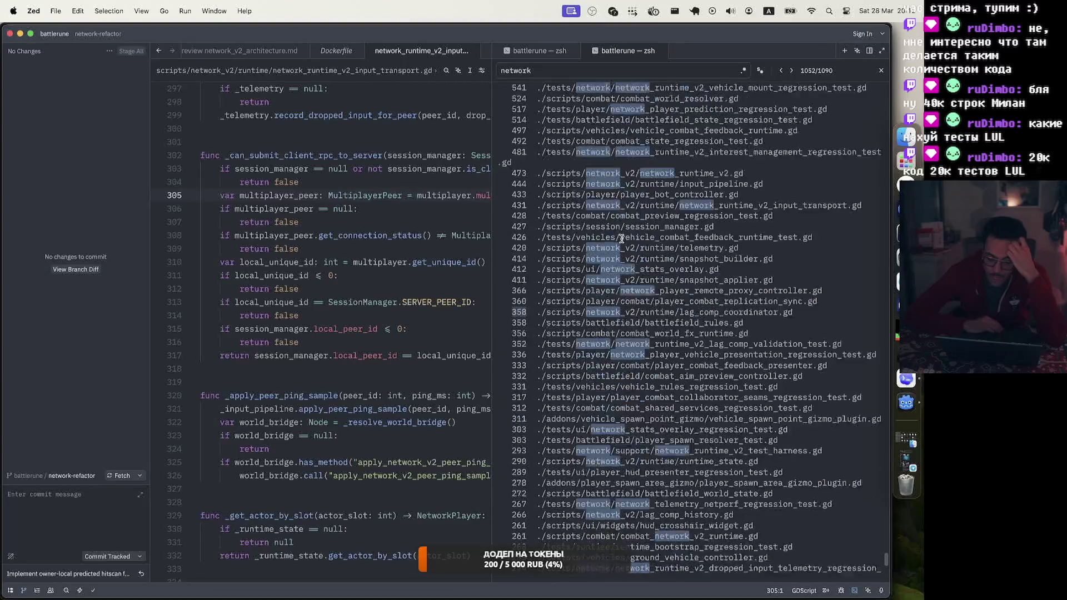
{"action": "scroll", "coordinate": [621, 238], "scroll_direction": "up", "scroll_amount": 10}
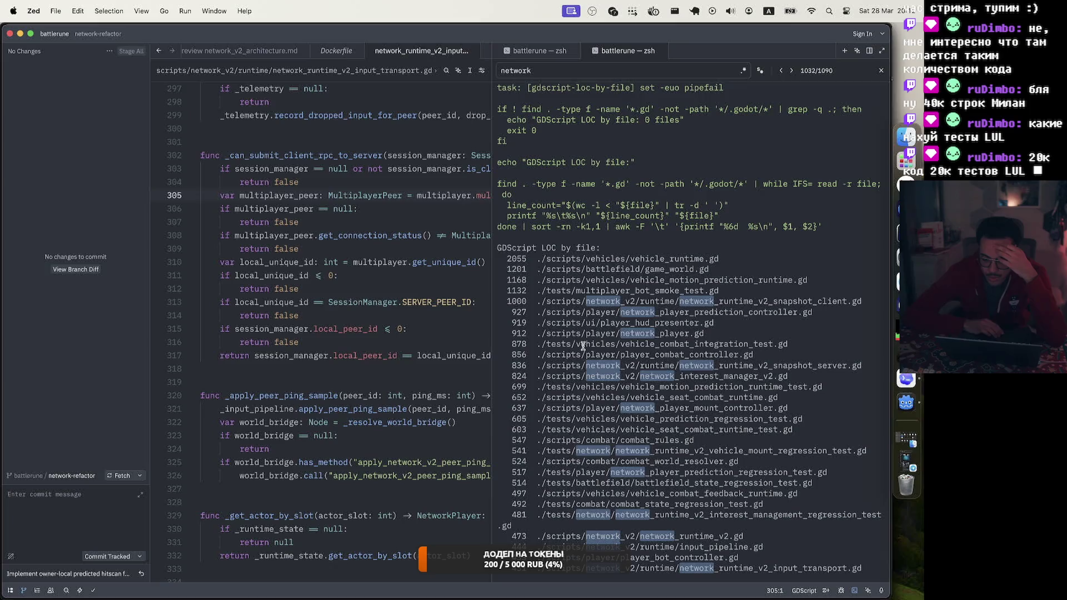
{"action": "double_click", "coordinate": [518, 345]}
{"action": "scroll", "coordinate": [726, 346], "scroll_direction": "down", "scroll_amount": 3}
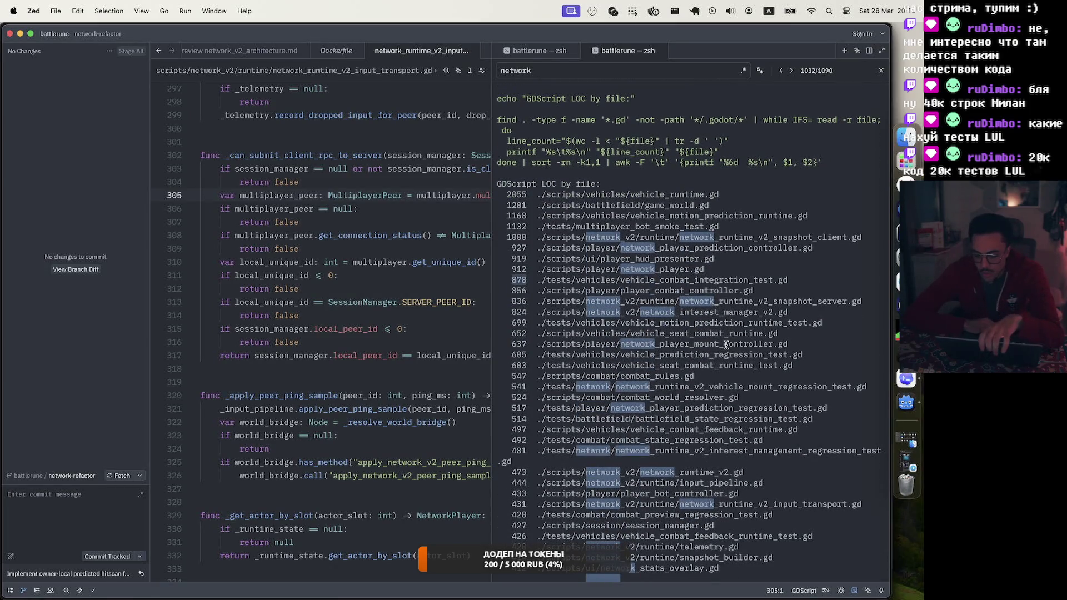
{"action": "left_click_drag", "start_coordinate": [584, 227], "coordinate": [708, 222]}
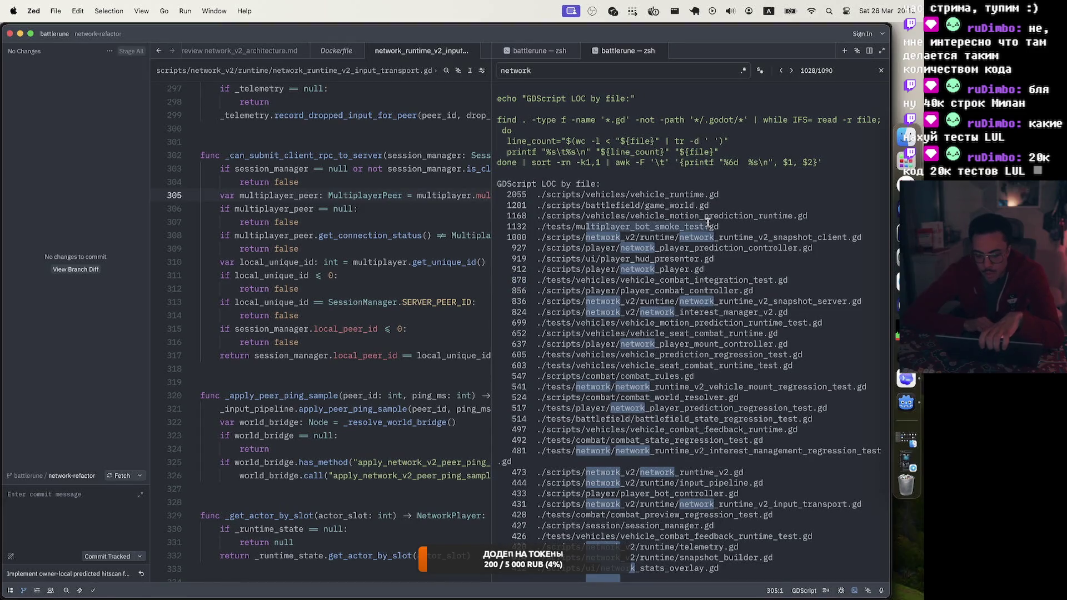
{"action": "left_click", "coordinate": [513, 228]}
{"action": "left_click_drag", "start_coordinate": [533, 229], "coordinate": [719, 225]}
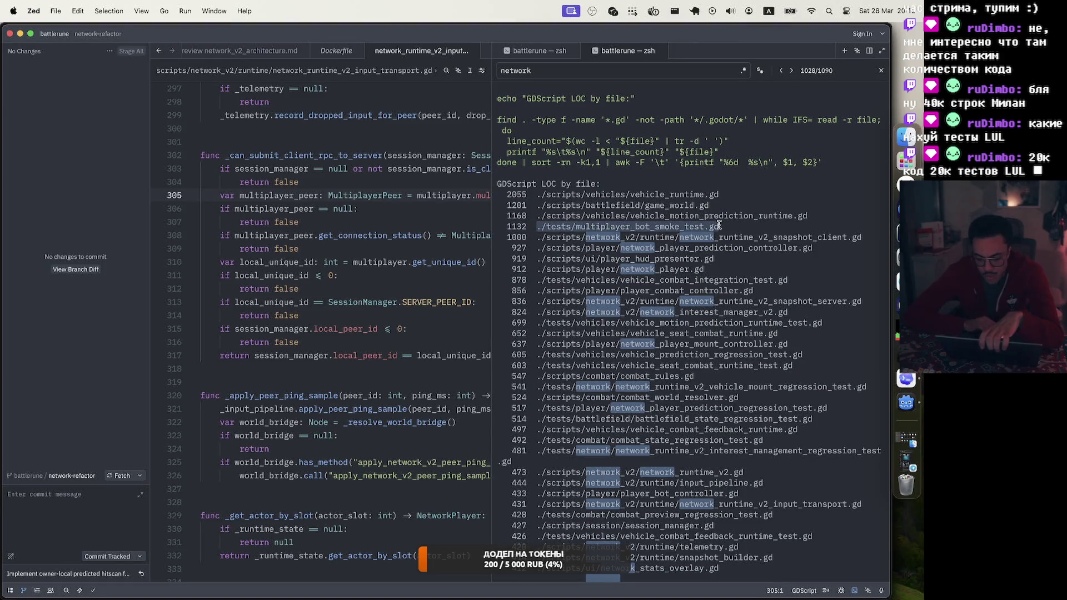
{"action": "double_click", "coordinate": [718, 323]}
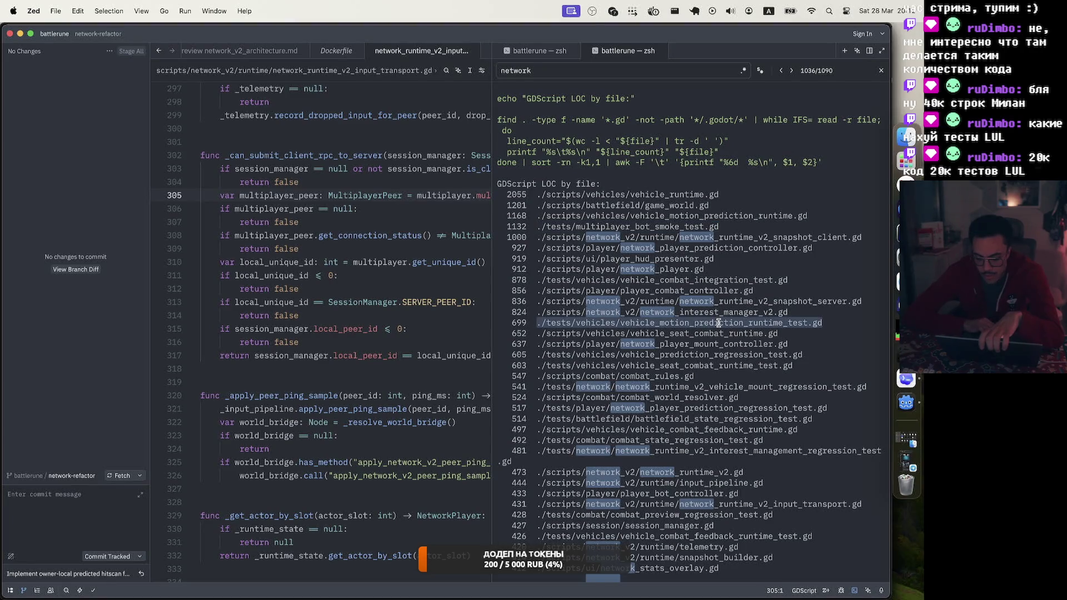
{"action": "scroll", "coordinate": [717, 323], "scroll_direction": "down", "scroll_amount": 3}
{"action": "double_click", "coordinate": [691, 324]}
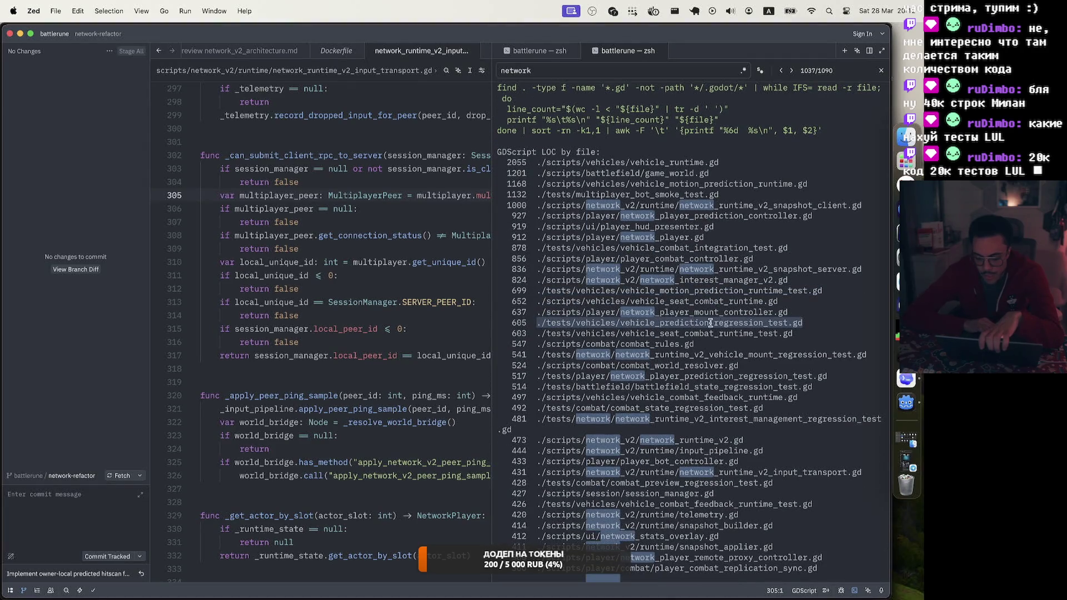
{"action": "double_click", "coordinate": [729, 334]}
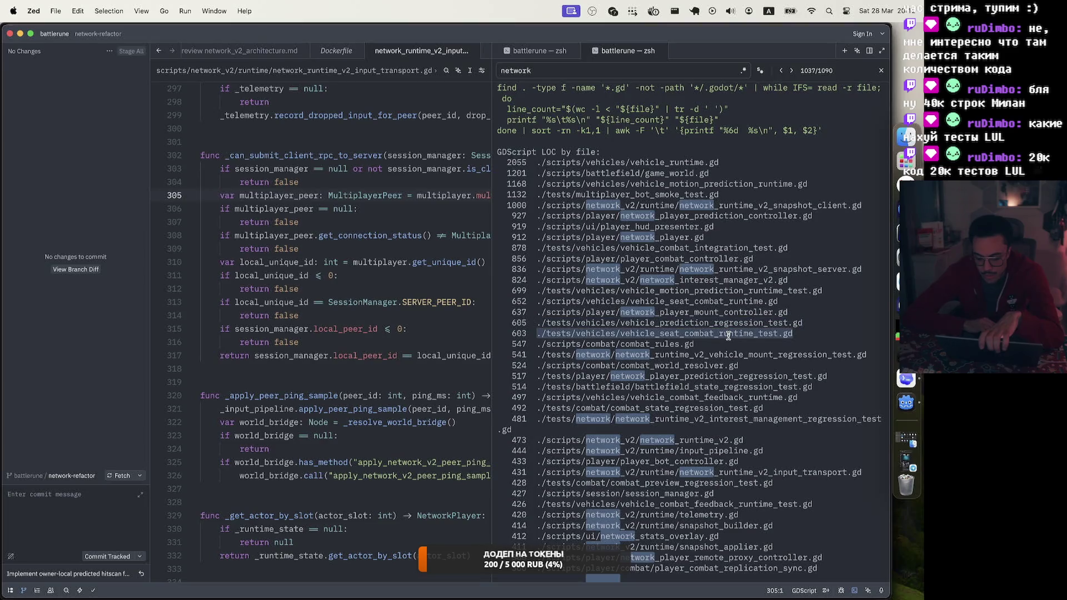
{"action": "scroll", "coordinate": [702, 334], "scroll_direction": "down", "scroll_amount": 5}
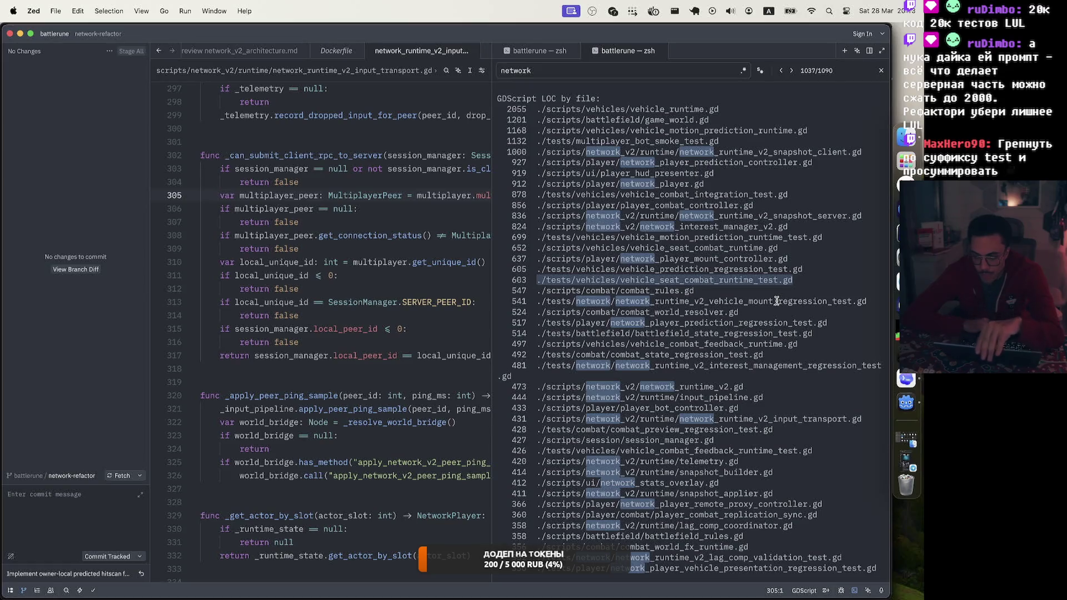
{"action": "scroll", "coordinate": [776, 301], "scroll_direction": "down", "scroll_amount": 7}
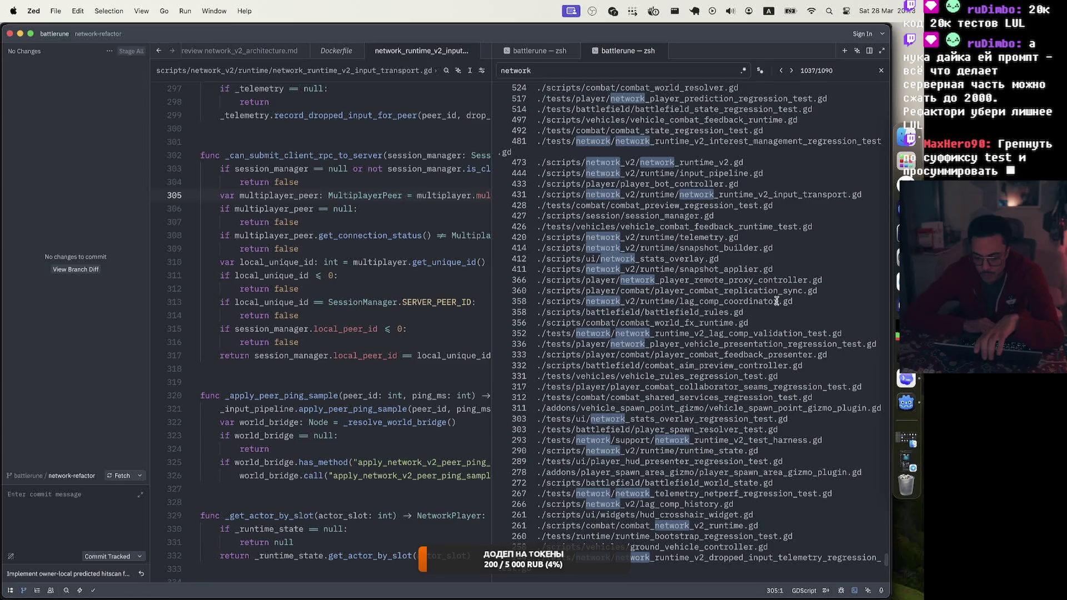
{"action": "scroll", "coordinate": [776, 301], "scroll_direction": "up", "scroll_amount": 2}
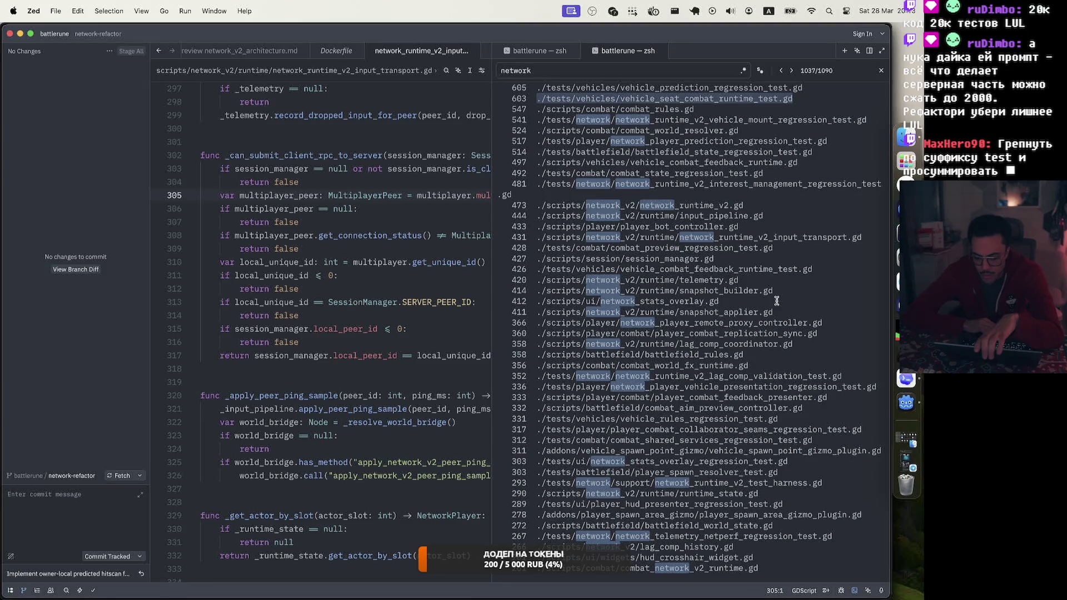
{"action": "scroll", "coordinate": [776, 300], "scroll_direction": "down", "scroll_amount": 3}
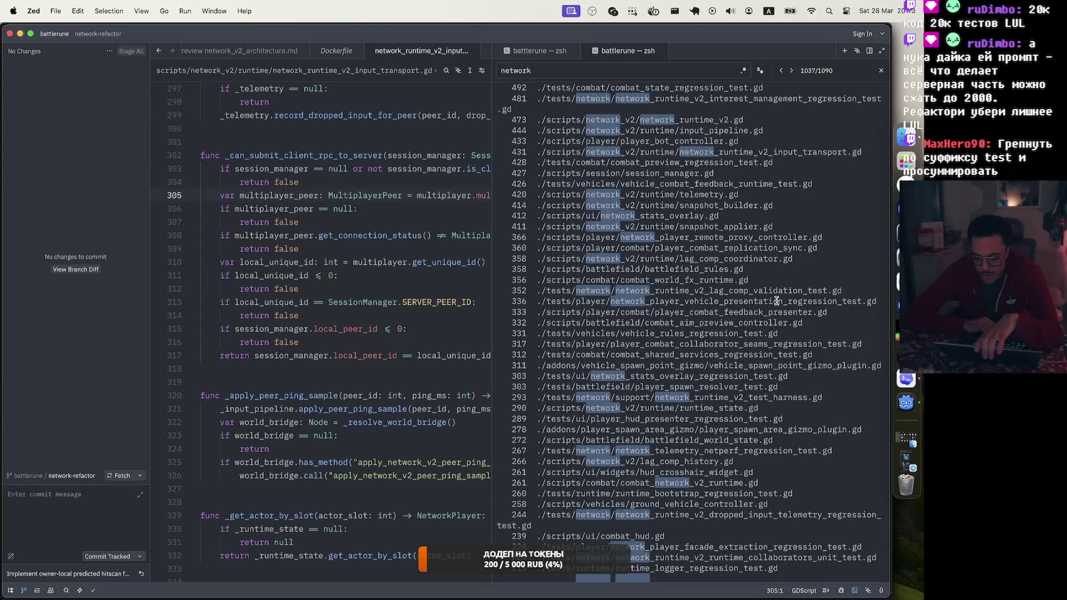
{"action": "scroll", "coordinate": [775, 290], "scroll_direction": "down", "scroll_amount": 12}
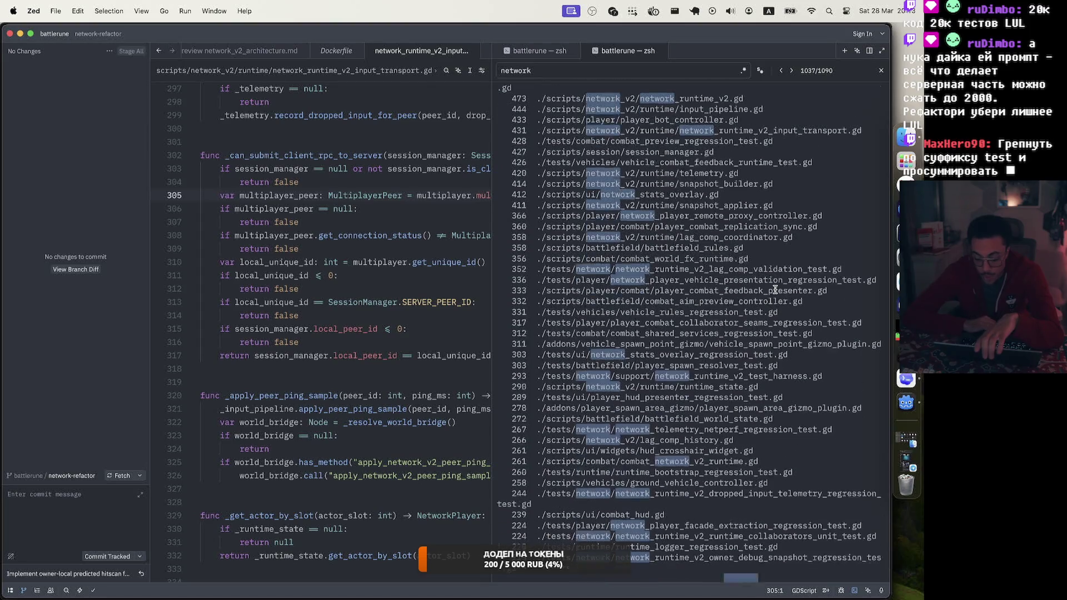
{"action": "scroll", "coordinate": [775, 289], "scroll_direction": "down", "scroll_amount": 20}
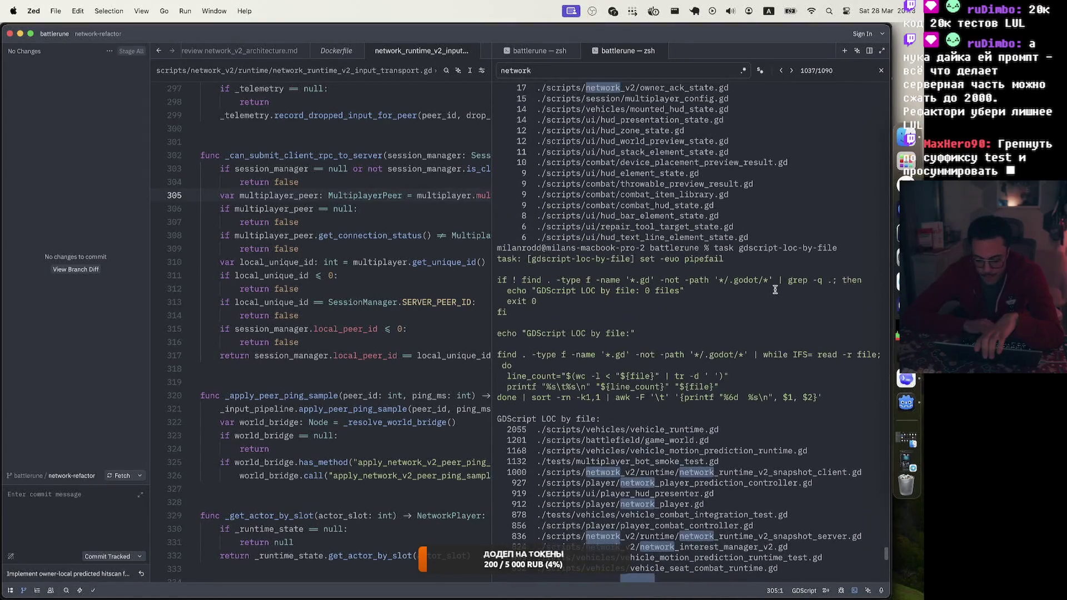
{"action": "scroll", "coordinate": [775, 289], "scroll_direction": "up", "scroll_amount": 2}
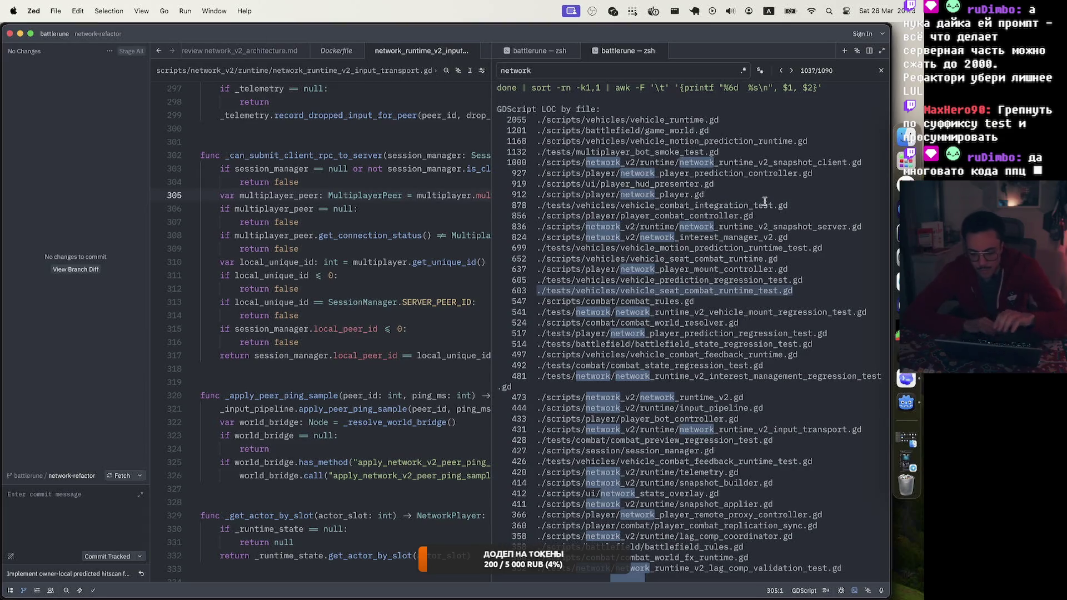
Step: Change the terminal search term to 'test'
{"action": "key", "text": "super+f"}
{"action": "type", "text": "test"}
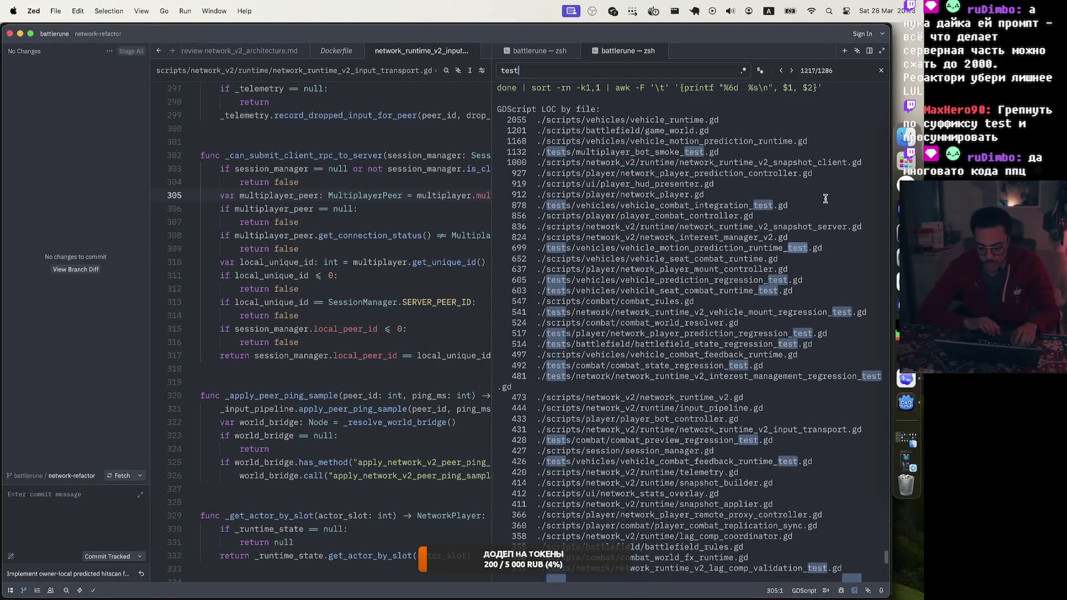
{"action": "scroll", "coordinate": [800, 191], "scroll_direction": "down", "scroll_amount": 15}
Step: Clear the terminal and rerun 'task gdscript-loc-by-file'
{"action": "type", "text": "task gdscript-loc"}
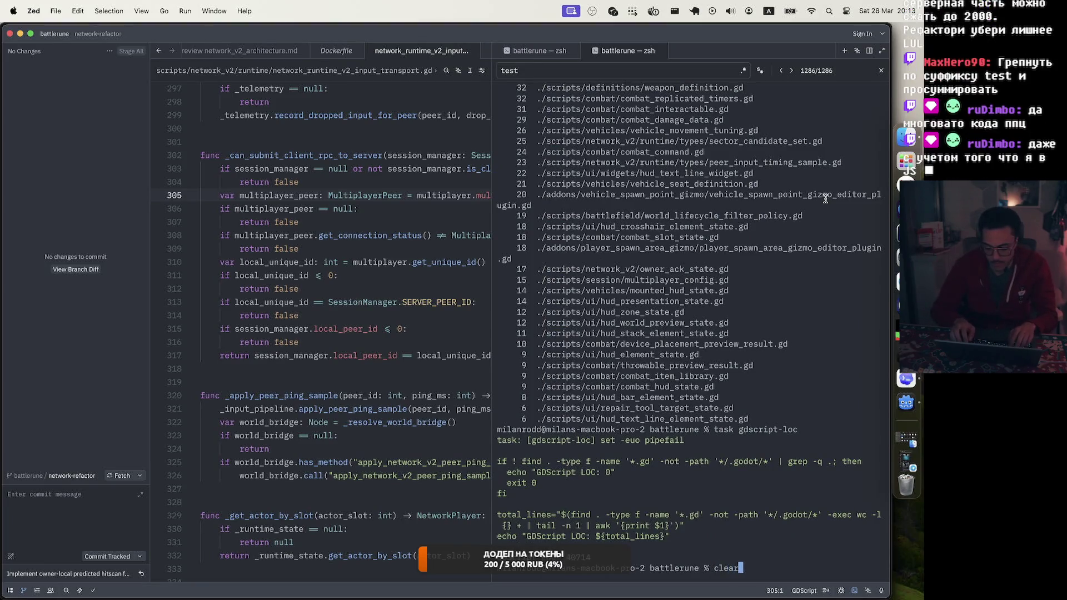
{"action": "key", "text": "ctrl+l"}
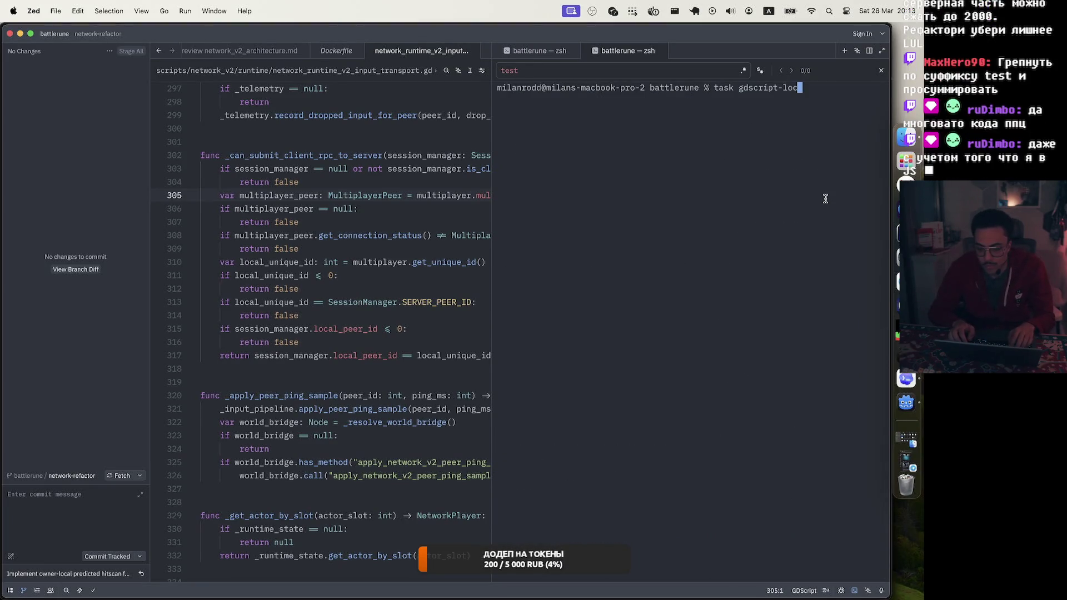
{"action": "key", "text": "BackSpace"}
{"action": "key", "text": "BackSpace"}
{"action": "key", "text": "BackSpace"}
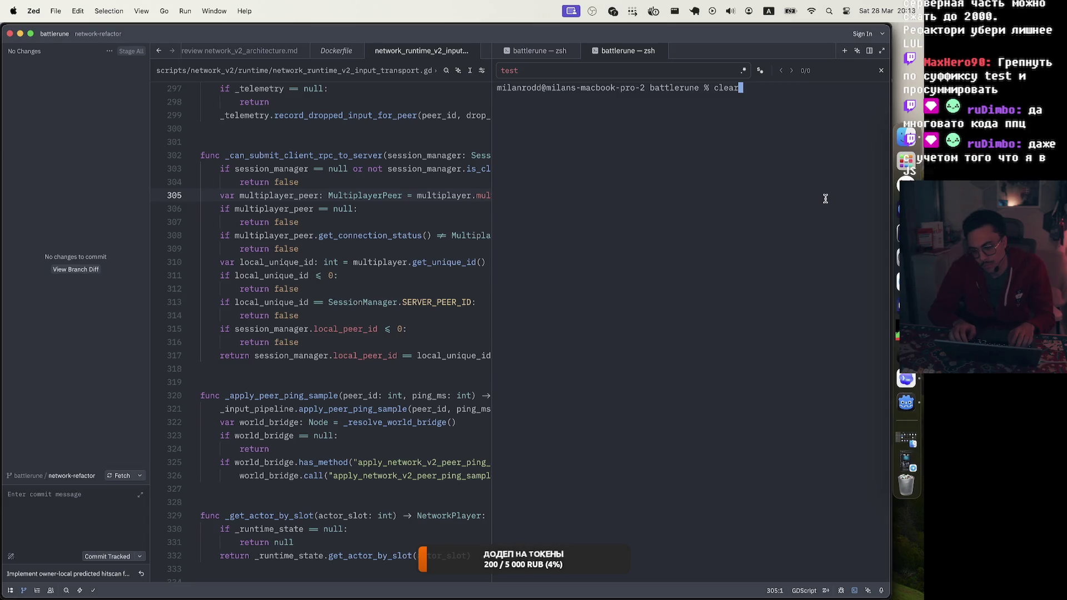
{"action": "type", "text": "task gdscript-loc-by-file"}
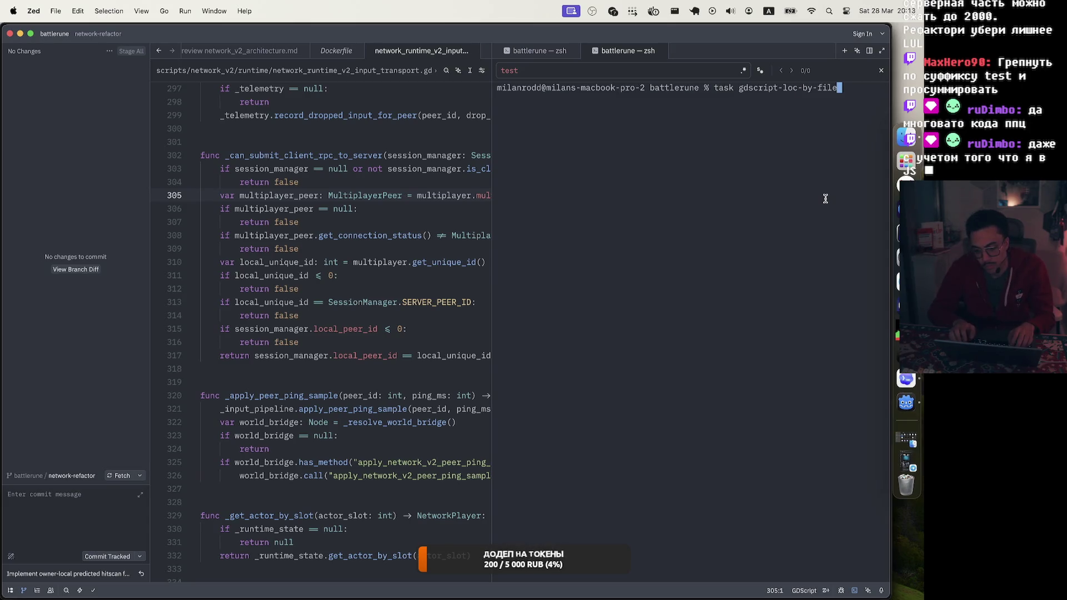
{"action": "key", "text": "Return"}
Step: Jump to the first 'test' match in the fresh listing and start extending the query with '.'
{"action": "key", "text": "super+f"}
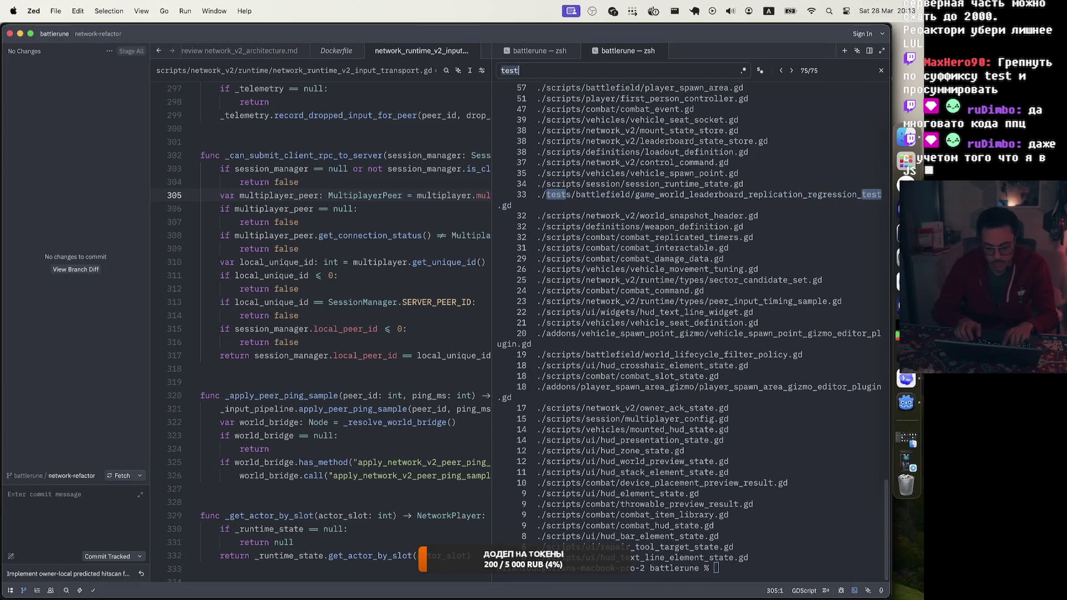
{"action": "key", "text": "Return"}
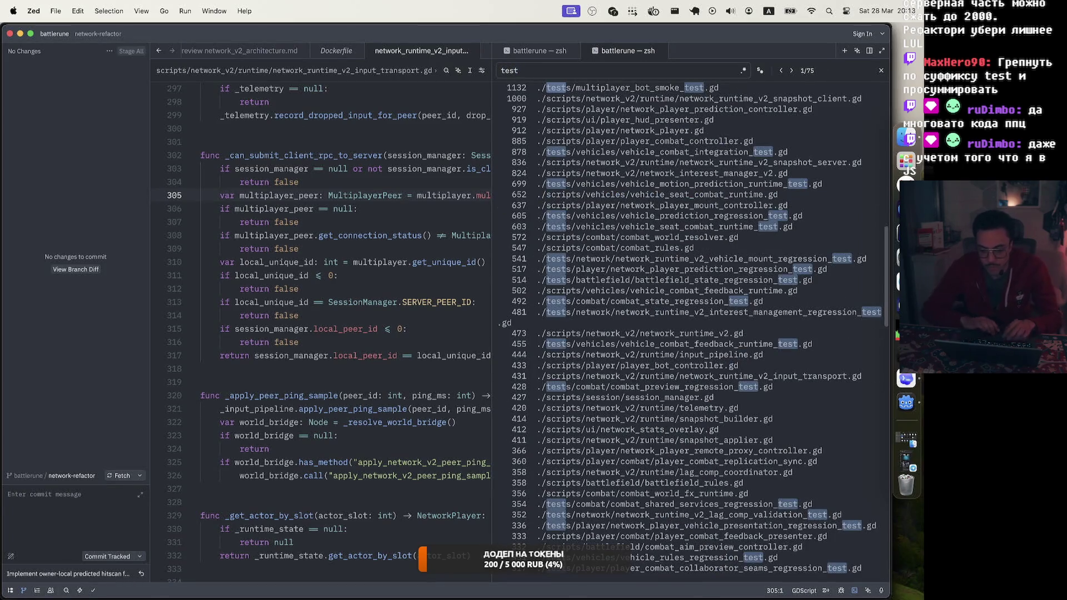
{"action": "scroll", "coordinate": [669, 305], "scroll_direction": "up", "scroll_amount": 5}
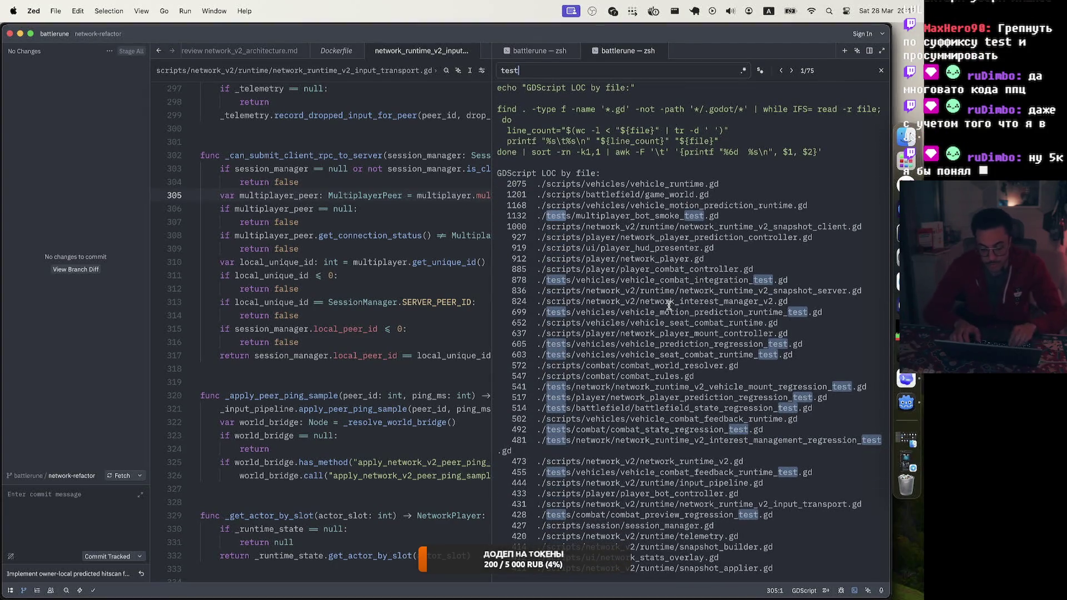
{"action": "type", "text": ".gd"}
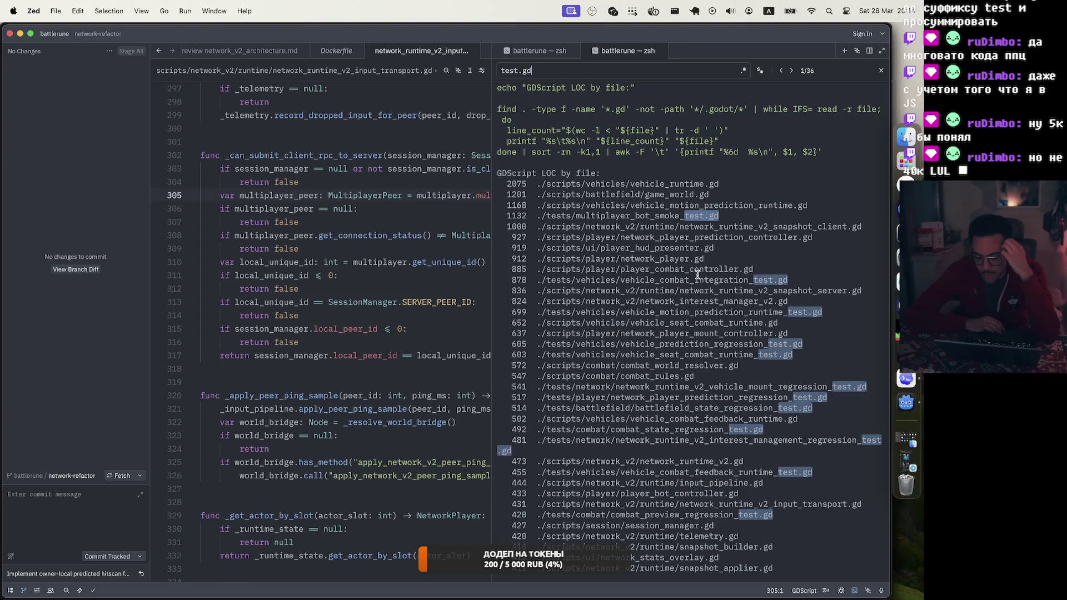
Step: Review the 'test.gd' matches in the line-count output, then switch to Codex and Godot
{"action": "scroll", "coordinate": [760, 326], "scroll_direction": "down", "scroll_amount": 15}
{"action": "scroll", "coordinate": [760, 326], "scroll_direction": "down", "scroll_amount": 1}
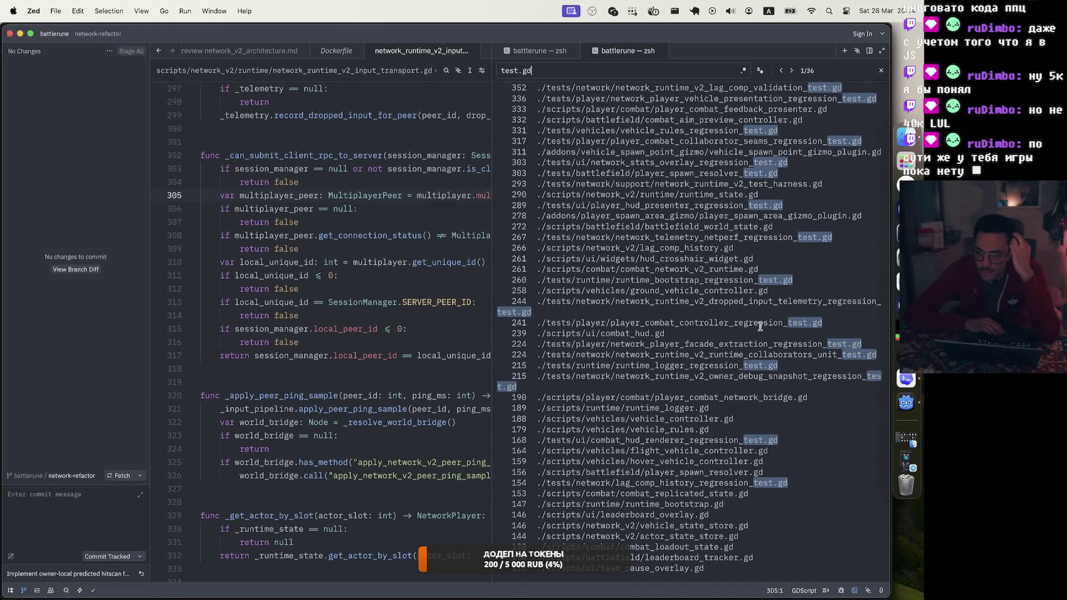
{"action": "scroll", "coordinate": [760, 327], "scroll_direction": "down", "scroll_amount": 15}
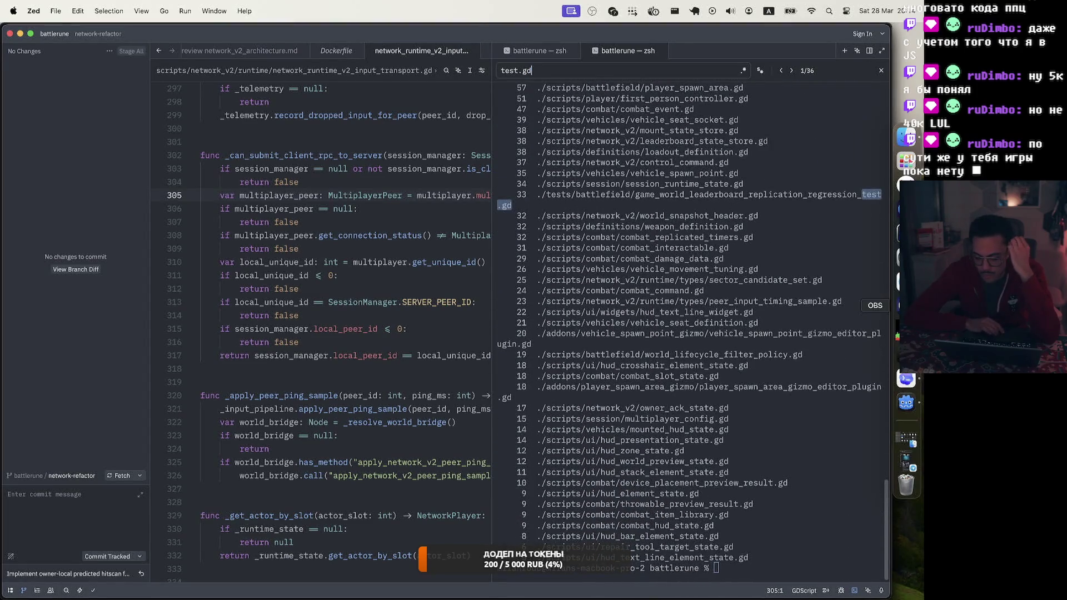
{"action": "scroll", "coordinate": [669, 360], "scroll_direction": "up", "scroll_amount": 10}
{"action": "scroll", "coordinate": [668, 361], "scroll_direction": "up", "scroll_amount": 8}
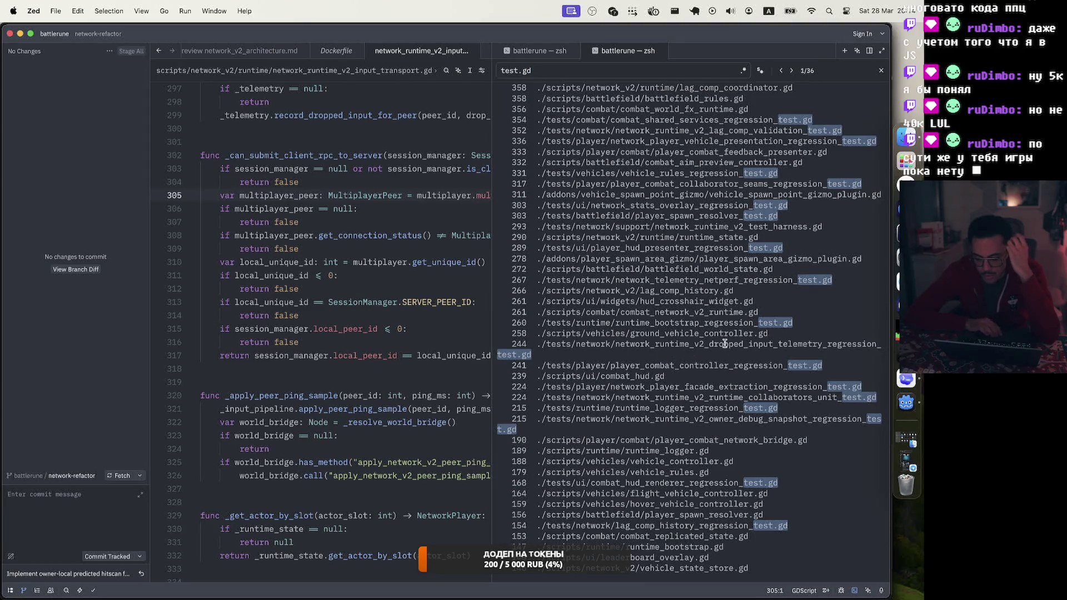
{"action": "scroll", "coordinate": [669, 360], "scroll_direction": "up", "scroll_amount": 5}
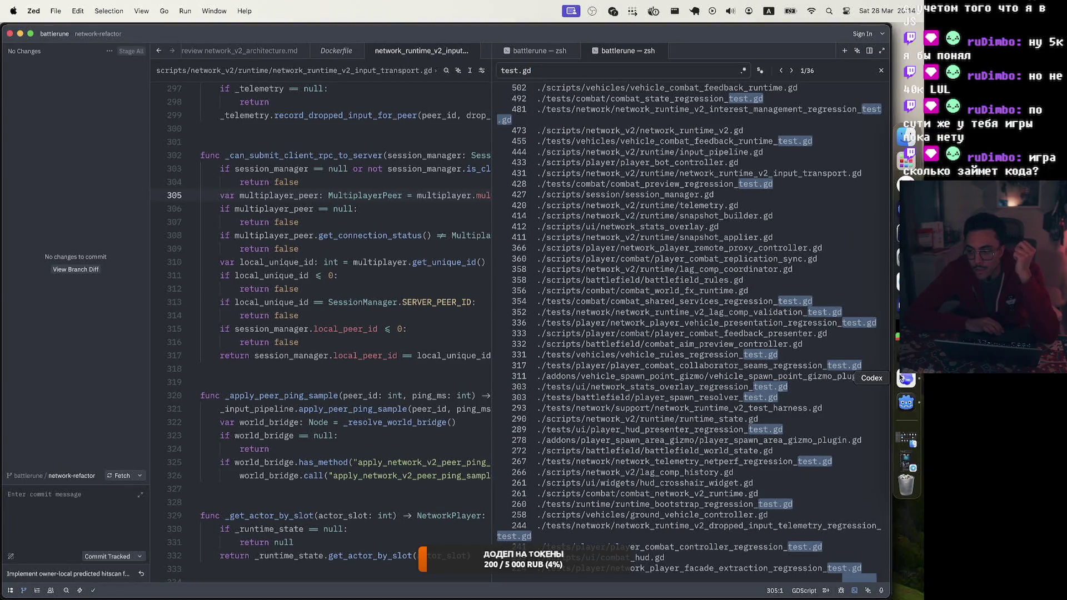
{"action": "left_click", "coordinate": [901, 378]}
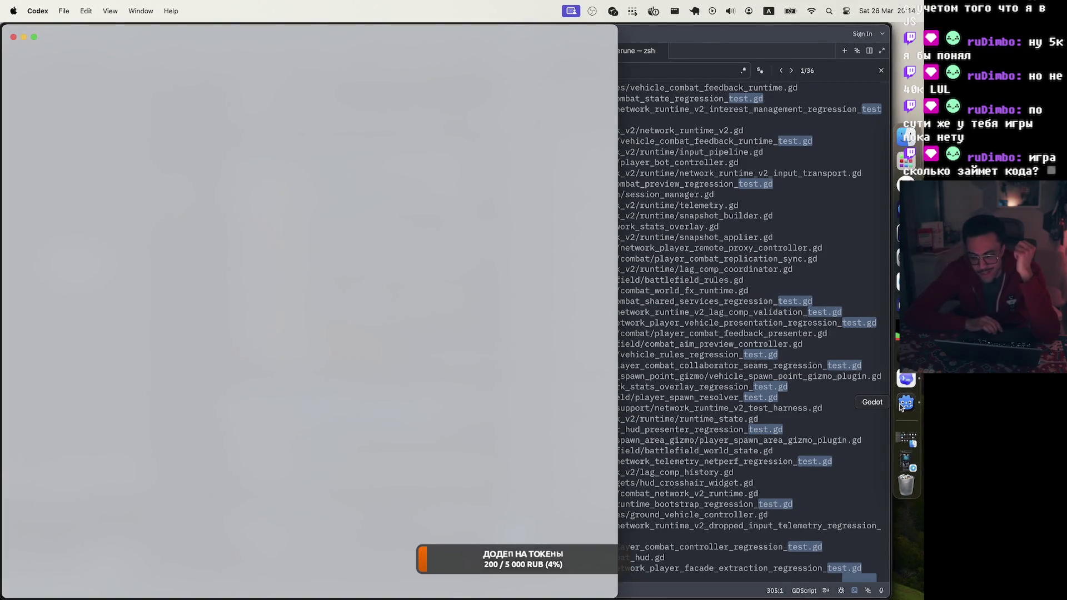
{"action": "left_click", "coordinate": [906, 402]}
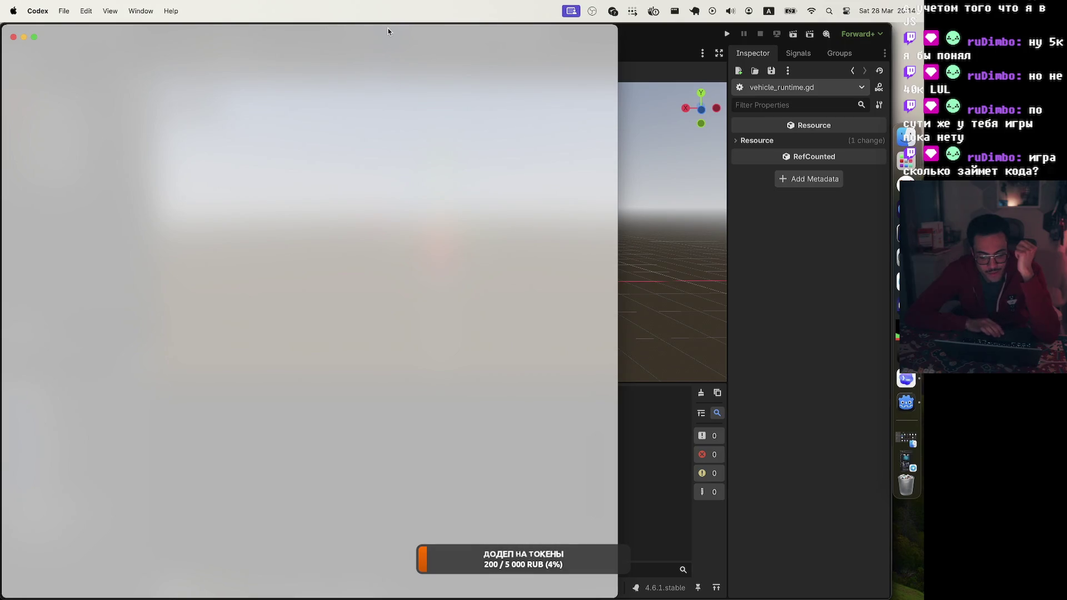
Step: Expand resources/weapons, select primary_battle_wand.tres, and expand the Inspector's Resource details
{"action": "key", "text": "super+Tab"}
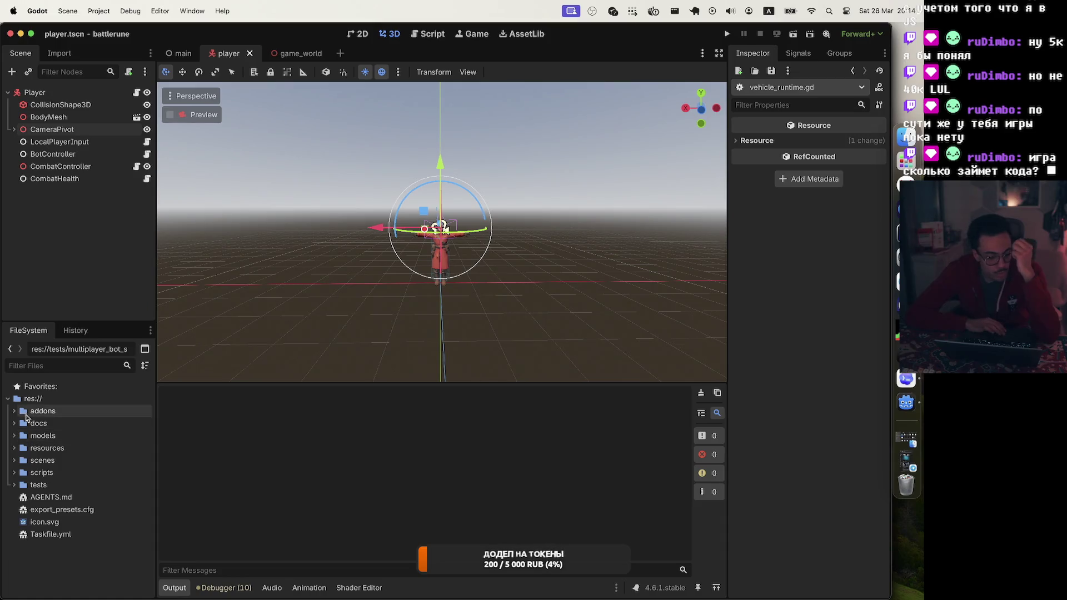
{"action": "left_click", "coordinate": [14, 448]}
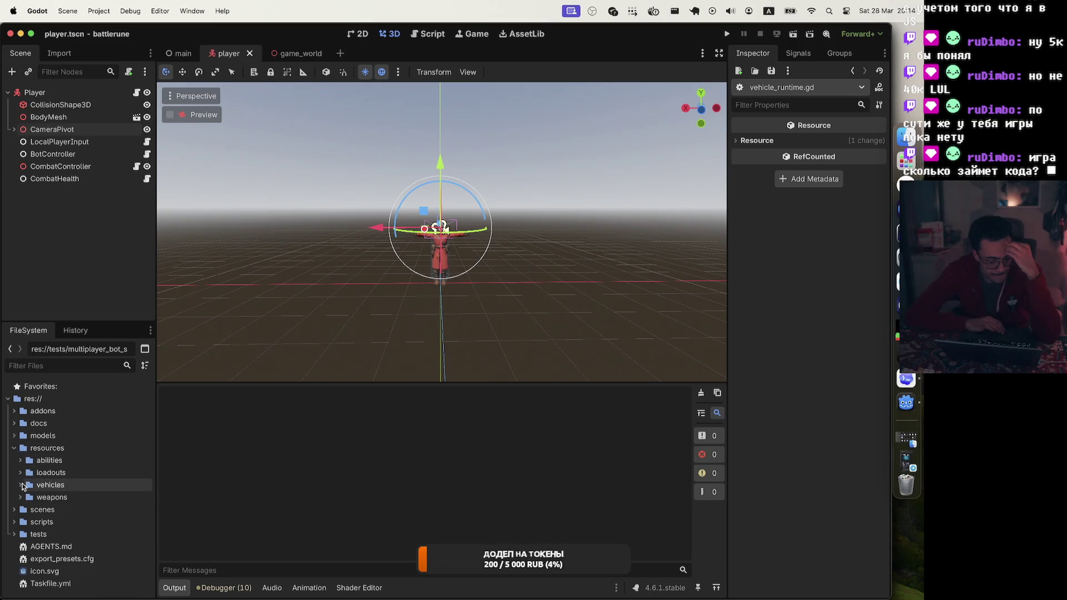
{"action": "left_click", "coordinate": [20, 497]}
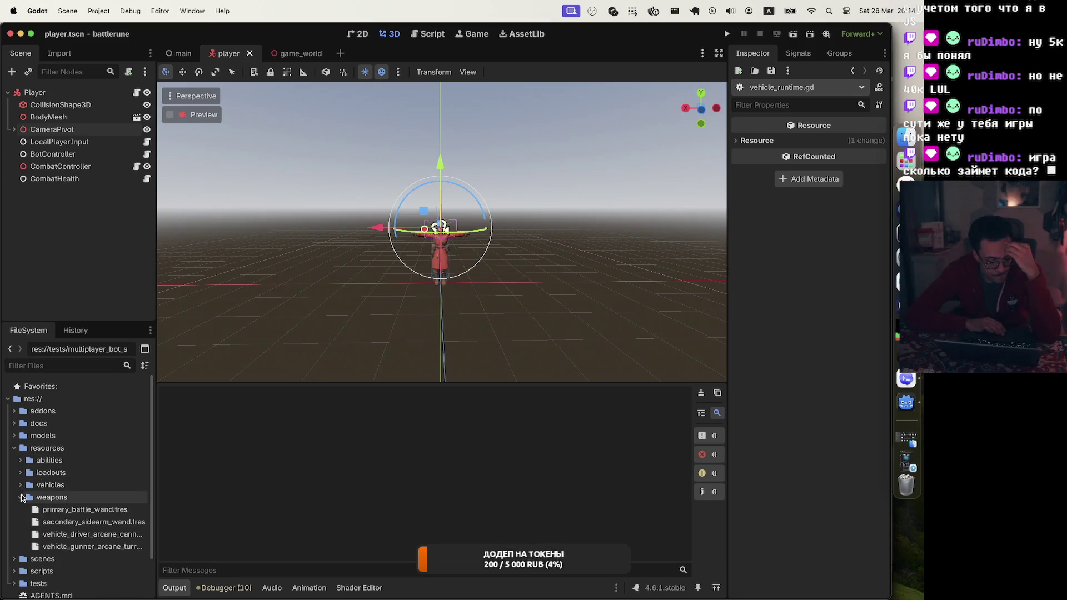
{"action": "left_click", "coordinate": [131, 510]}
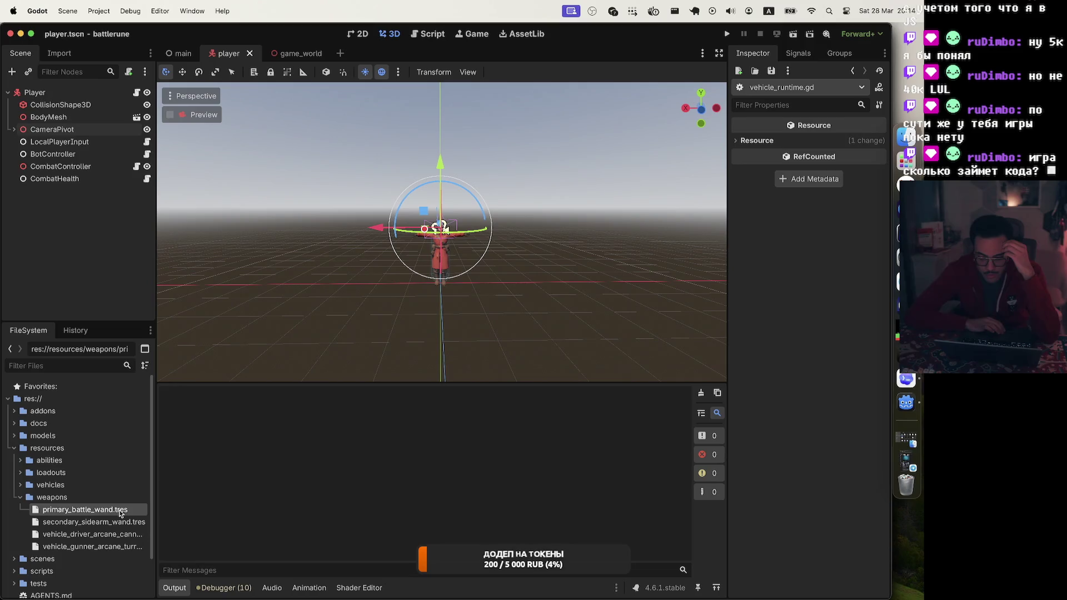
{"action": "left_click", "coordinate": [737, 140]}
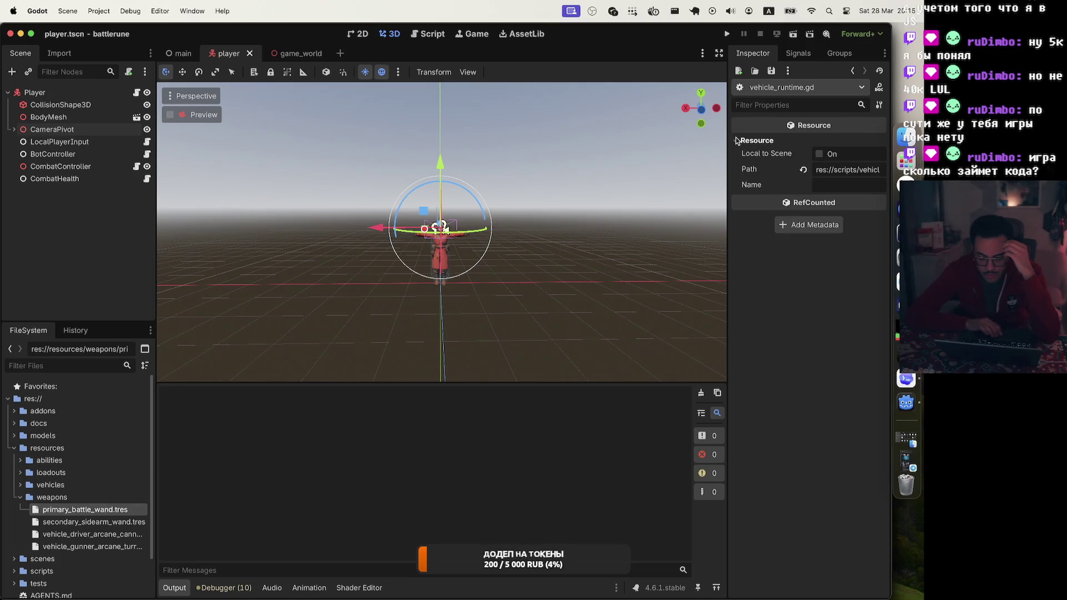
Step: Load primary_battle_wand.tres into the Inspector to review its weapon stats
{"action": "double_click", "coordinate": [113, 511]}
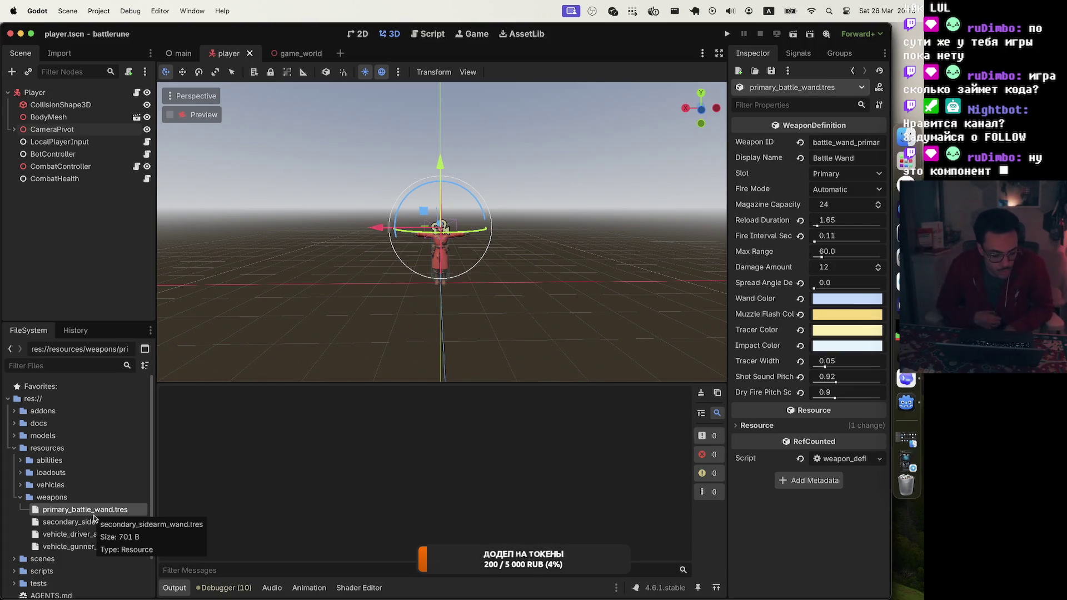
Step: In the vehicles folder, view the arcane turtle tank definition, then its driver and gunner seats
{"action": "double_click", "coordinate": [51, 498]}
{"action": "left_click", "coordinate": [20, 484]}
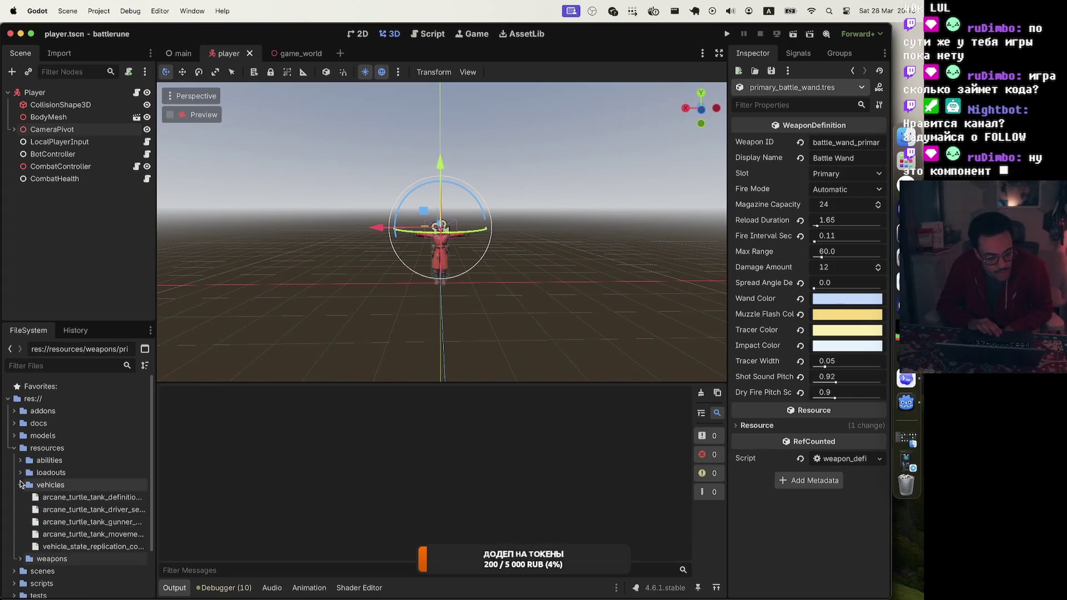
{"action": "left_click_drag", "start_coordinate": [157, 486], "coordinate": [223, 485]}
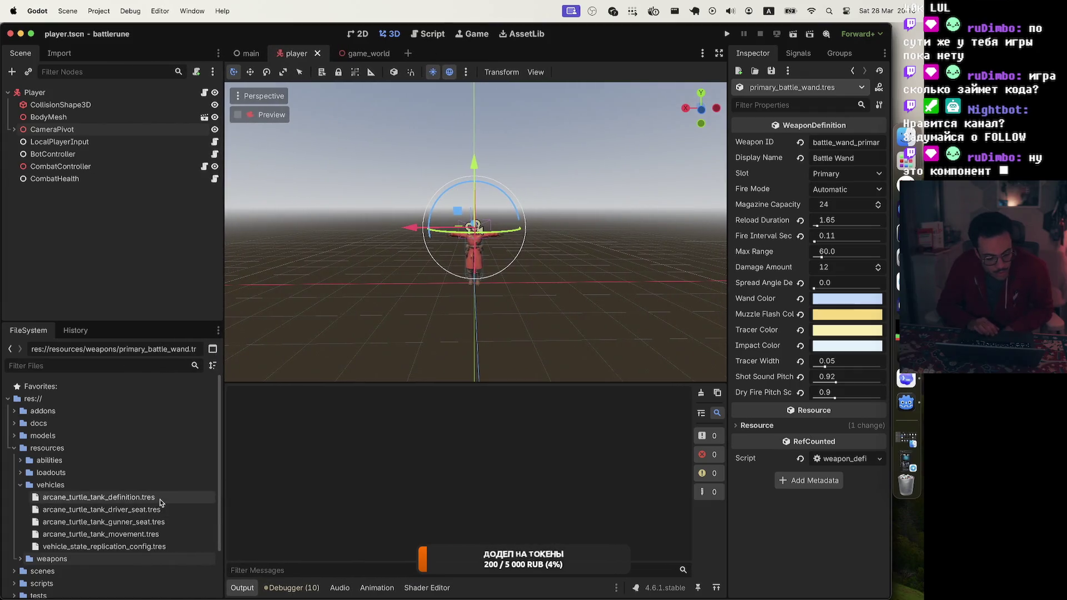
{"action": "left_click", "coordinate": [160, 503]}
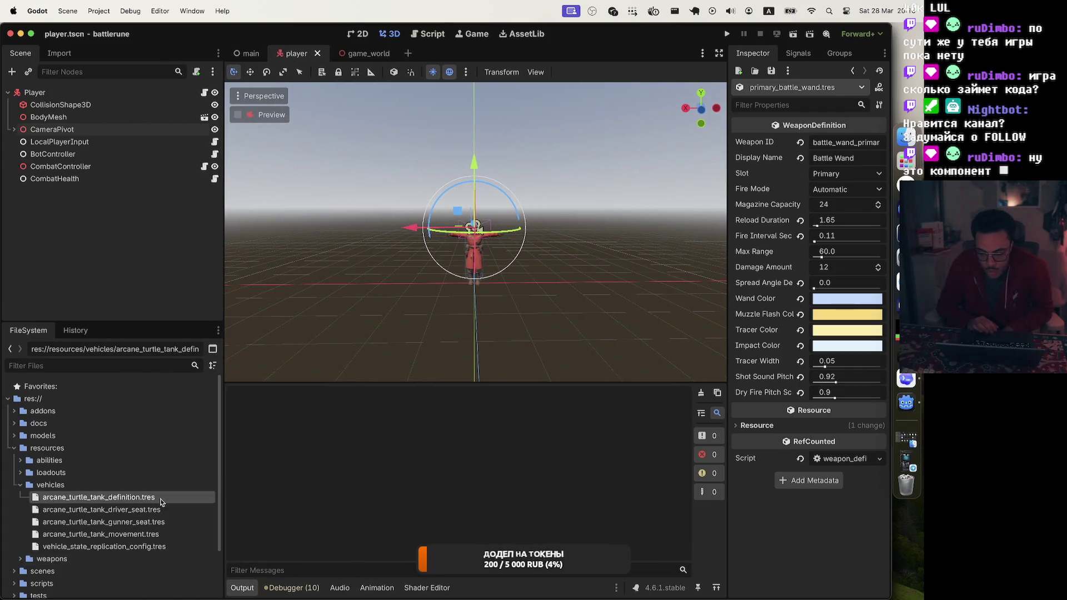
{"action": "double_click", "coordinate": [160, 503]}
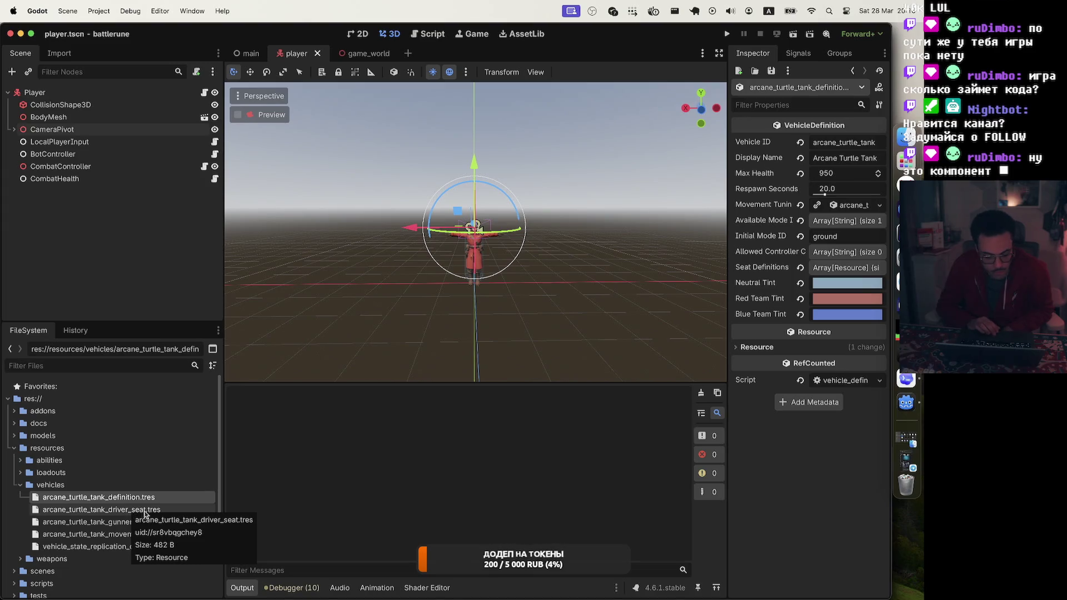
{"action": "left_click", "coordinate": [145, 512]}
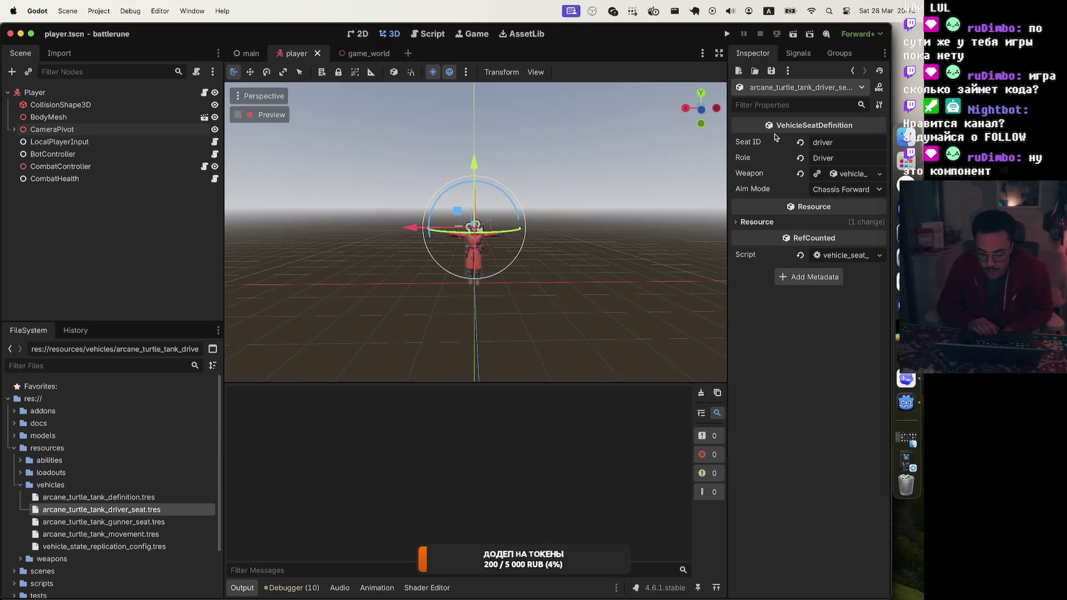
{"action": "left_click", "coordinate": [156, 524]}
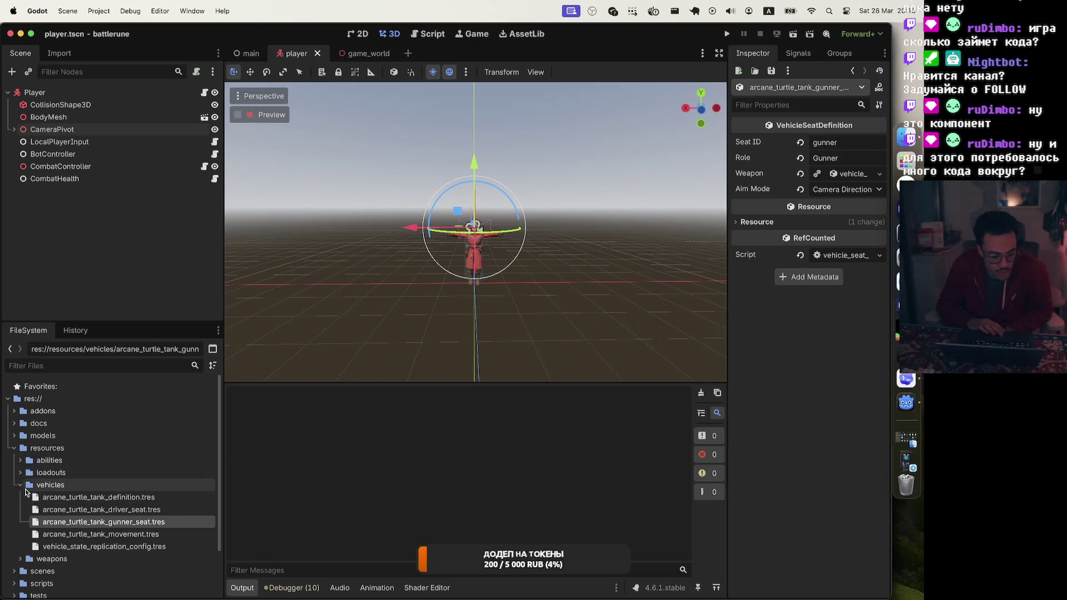
Step: Glance at default_arcane_loadout.tres in loadouts and peek into the abilities folder
{"action": "left_click", "coordinate": [21, 485]}
{"action": "left_click", "coordinate": [21, 472]}
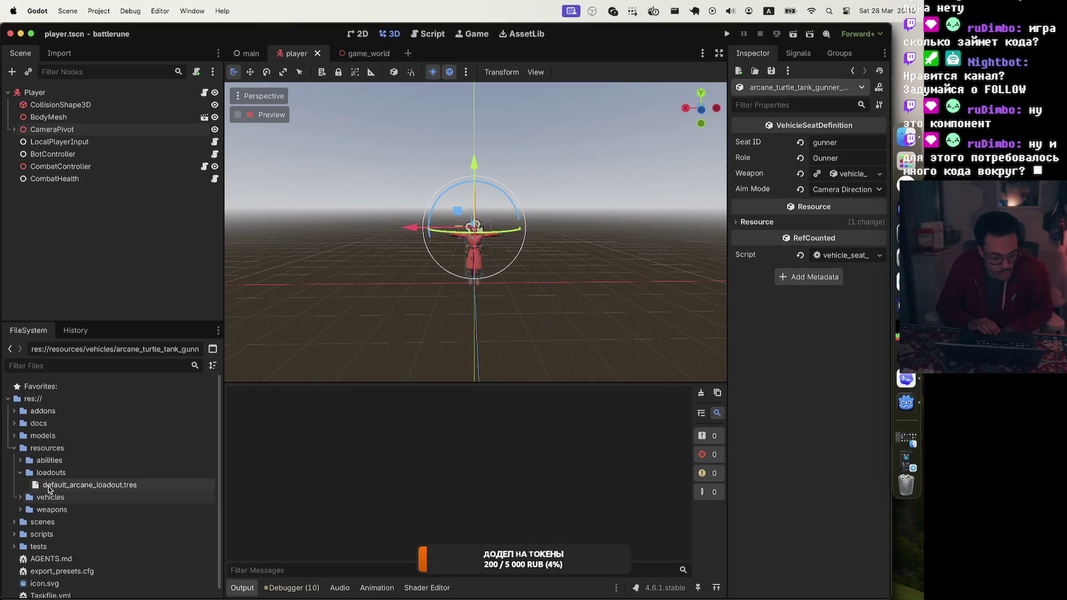
{"action": "left_click", "coordinate": [25, 483]}
{"action": "left_click", "coordinate": [21, 473]}
{"action": "left_click", "coordinate": [21, 461]}
{"action": "left_click", "coordinate": [20, 462]}
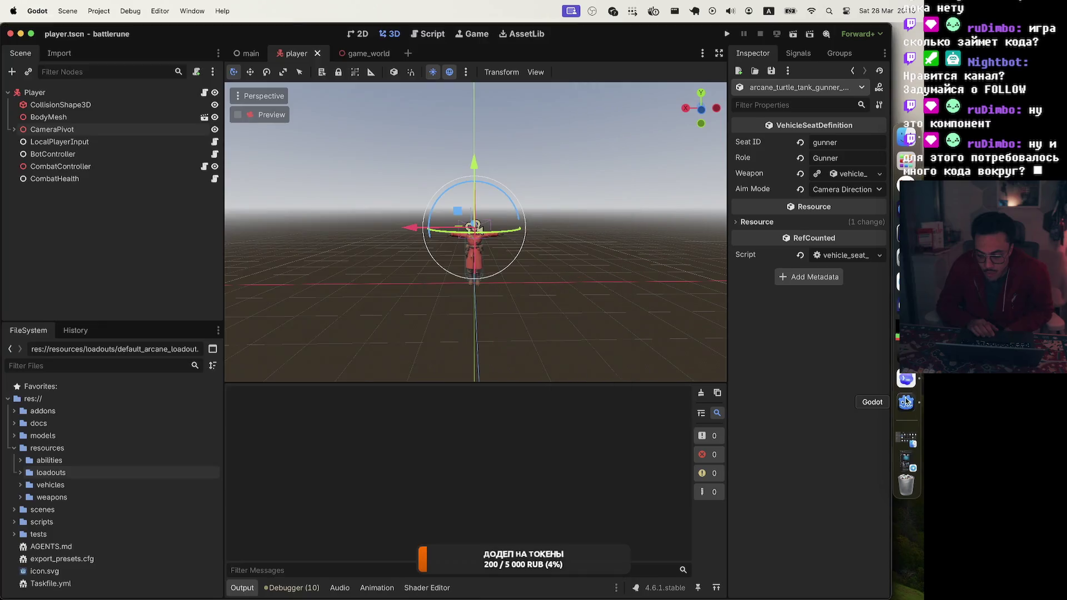
{"action": "left_click", "coordinate": [906, 354]}
Step: Widen the terminal pane and scroll through the per-file GDScript line-count listing
{"action": "scroll", "coordinate": [643, 307], "scroll_direction": "up", "scroll_amount": 10}
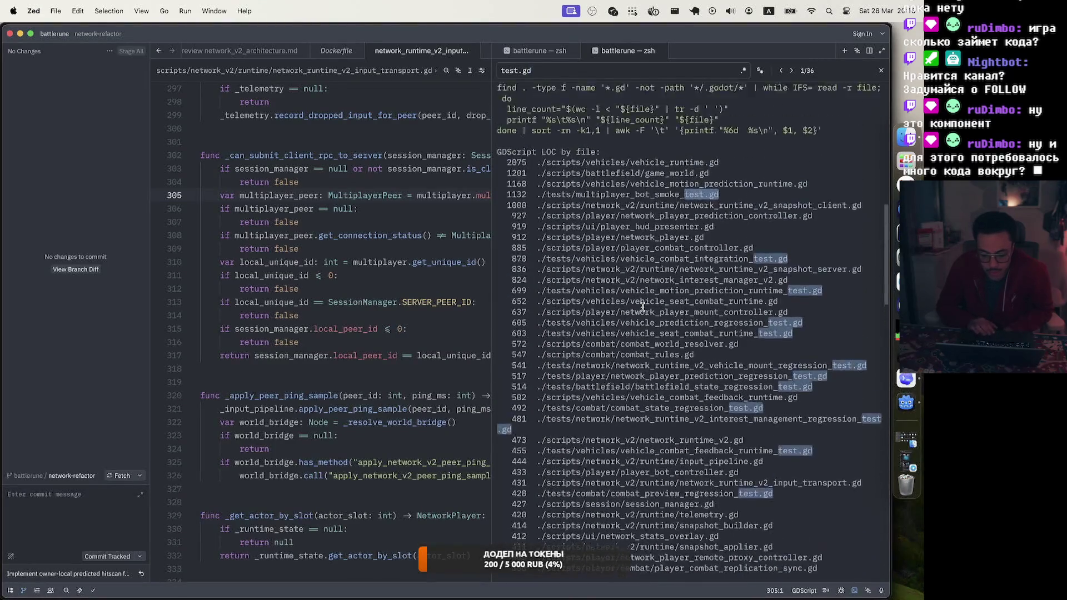
{"action": "mouse_move", "coordinate": [491, 328]}
{"action": "left_mouse_down"}
{"action": "mouse_move", "coordinate": [417, 411]}
{"action": "mouse_move", "coordinate": [368, 417]}
{"action": "left_mouse_up"}
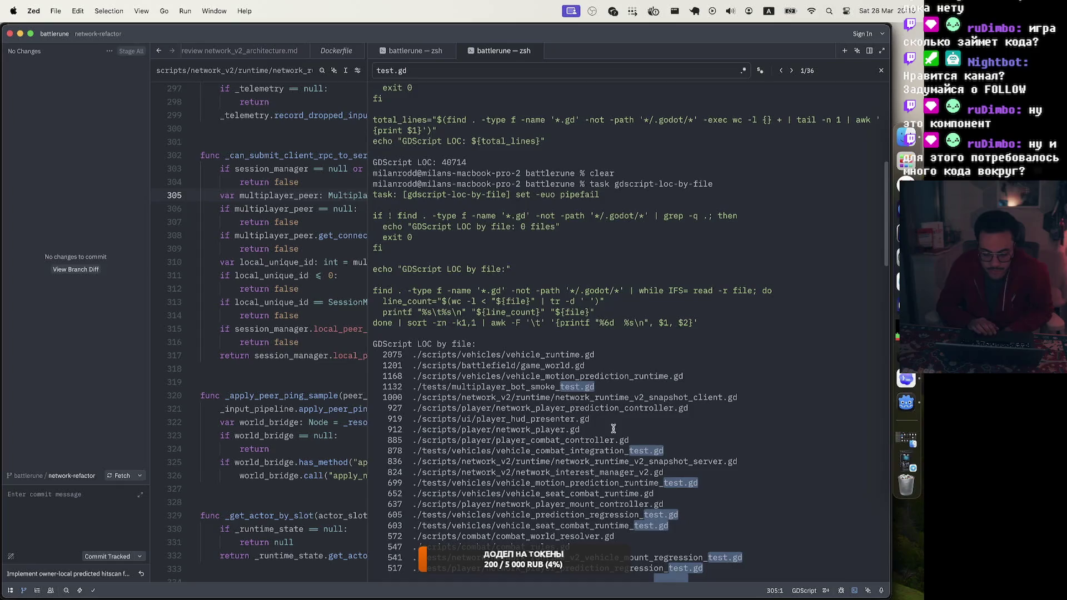
{"action": "scroll", "coordinate": [622, 372], "scroll_direction": "down", "scroll_amount": 2}
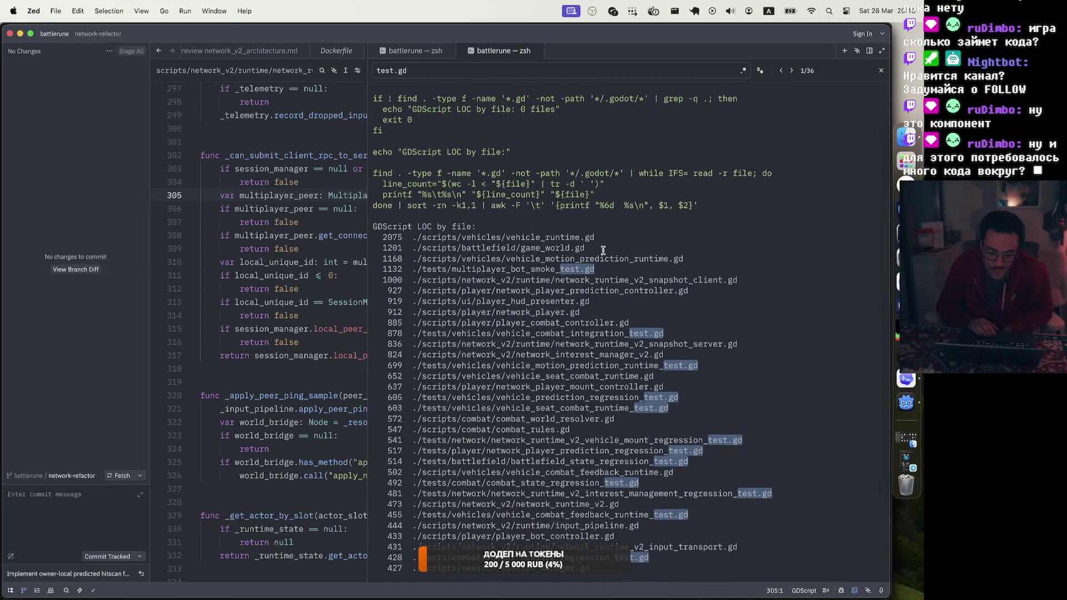
{"action": "scroll", "coordinate": [603, 251], "scroll_direction": "down", "scroll_amount": 5}
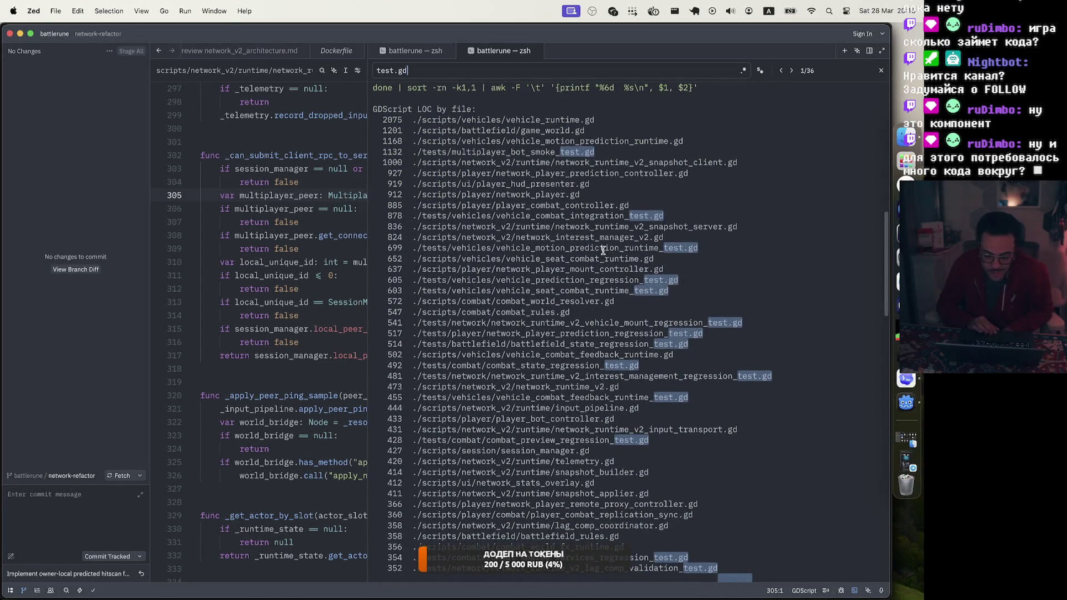
{"action": "scroll", "coordinate": [602, 250], "scroll_direction": "down", "scroll_amount": 10}
{"action": "scroll", "coordinate": [603, 250], "scroll_direction": "down", "scroll_amount": 5}
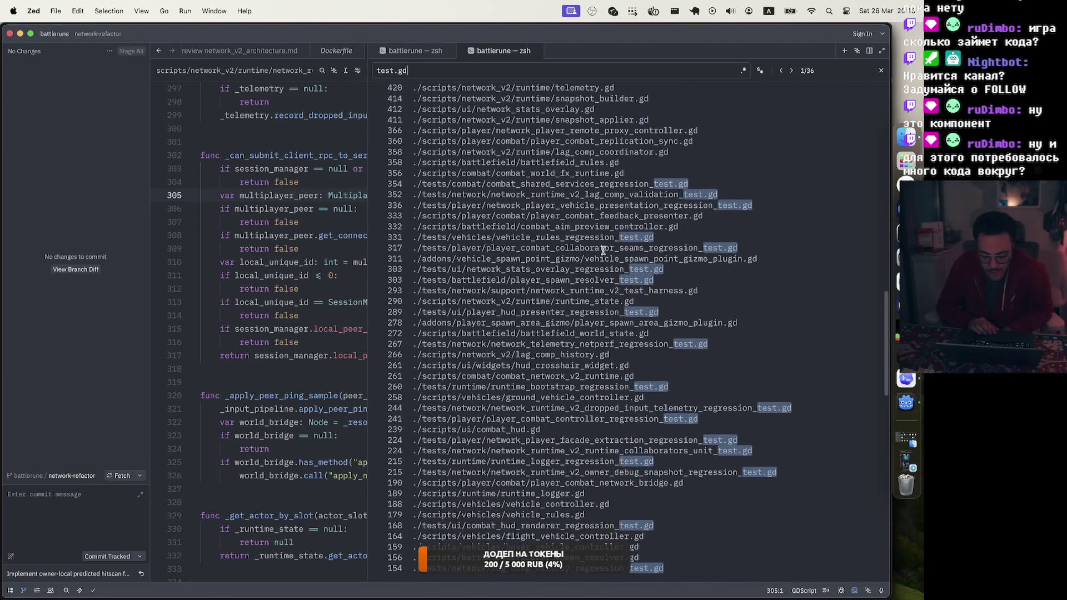
{"action": "scroll", "coordinate": [603, 251], "scroll_direction": "down", "scroll_amount": 1}
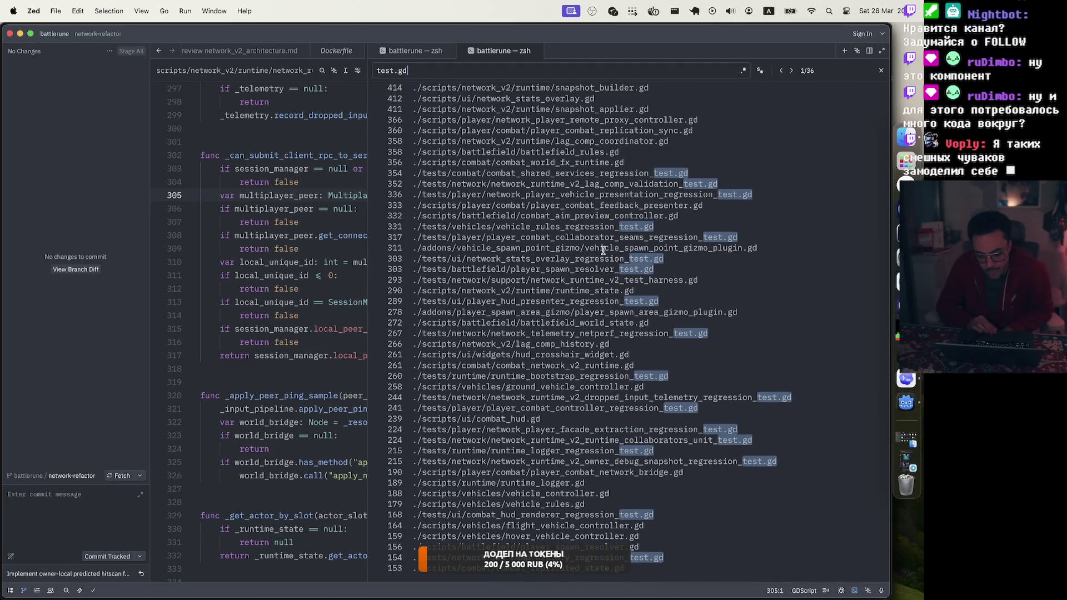
{"action": "scroll", "coordinate": [603, 250], "scroll_direction": "down", "scroll_amount": 6}
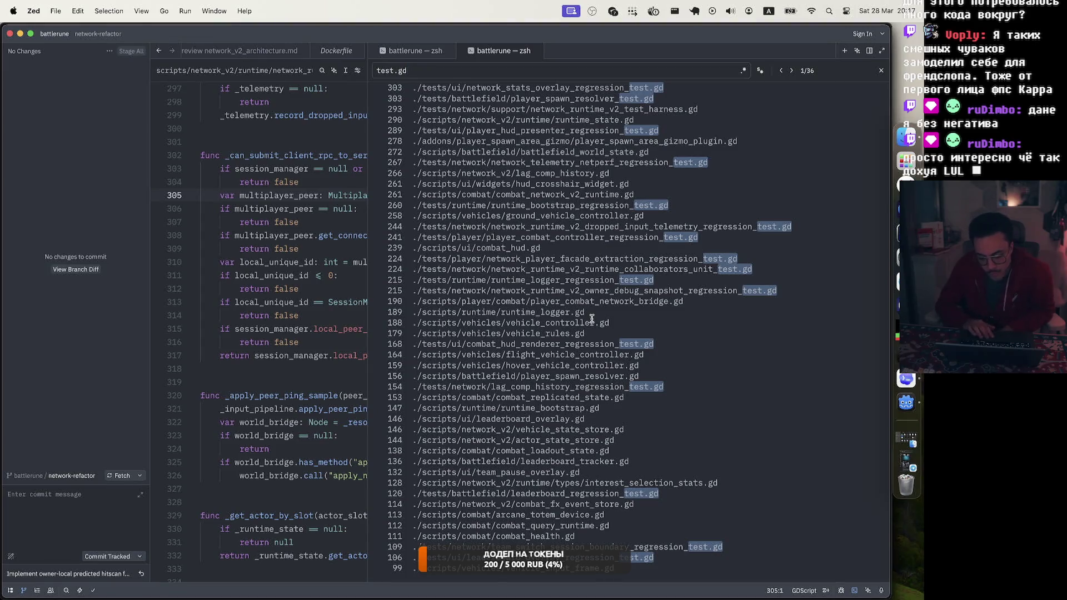
{"action": "scroll", "coordinate": [592, 319], "scroll_direction": "up", "scroll_amount": 15}
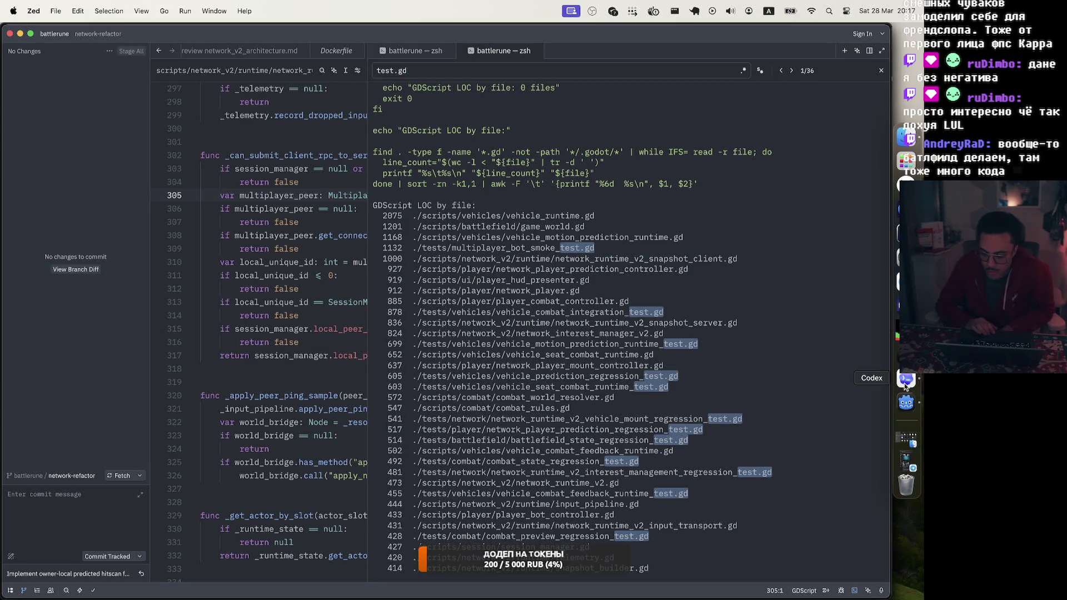
Step: Return to Zed and give the network_runtime_v2_input_transport.gd pane more room
{"action": "left_click", "coordinate": [906, 402]}
{"action": "key", "text": "super+Tab"}
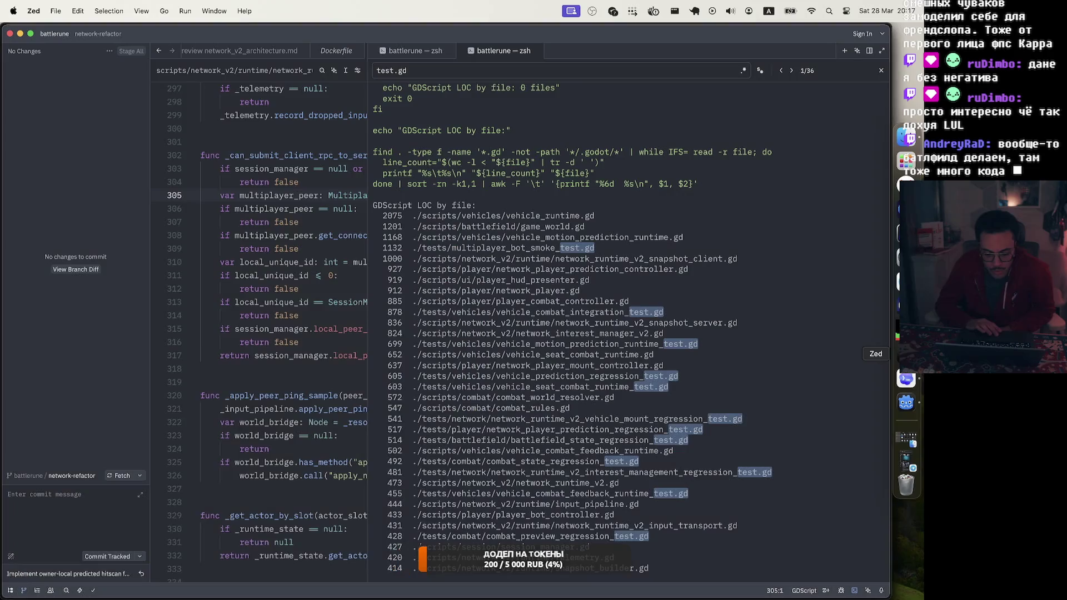
{"action": "left_click", "coordinate": [356, 249]}
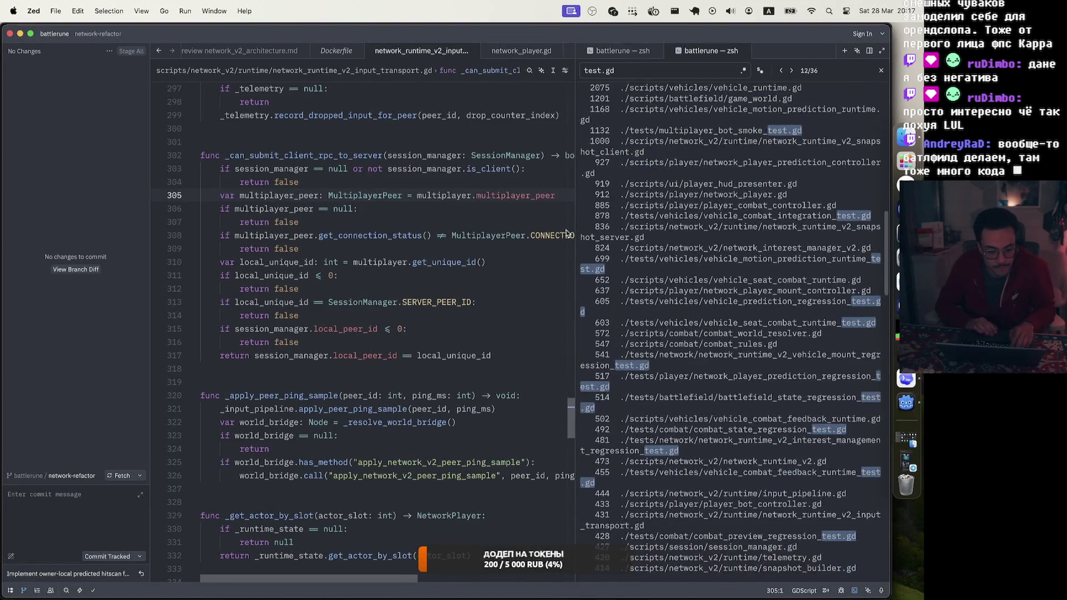
Step: Scroll to the set_server_tick function and briefly select all of it
{"action": "scroll", "coordinate": [409, 248], "scroll_direction": "up", "scroll_amount": 3}
{"action": "scroll", "coordinate": [410, 247], "scroll_direction": "up", "scroll_amount": 20}
{"action": "scroll", "coordinate": [409, 247], "scroll_direction": "down", "scroll_amount": 20}
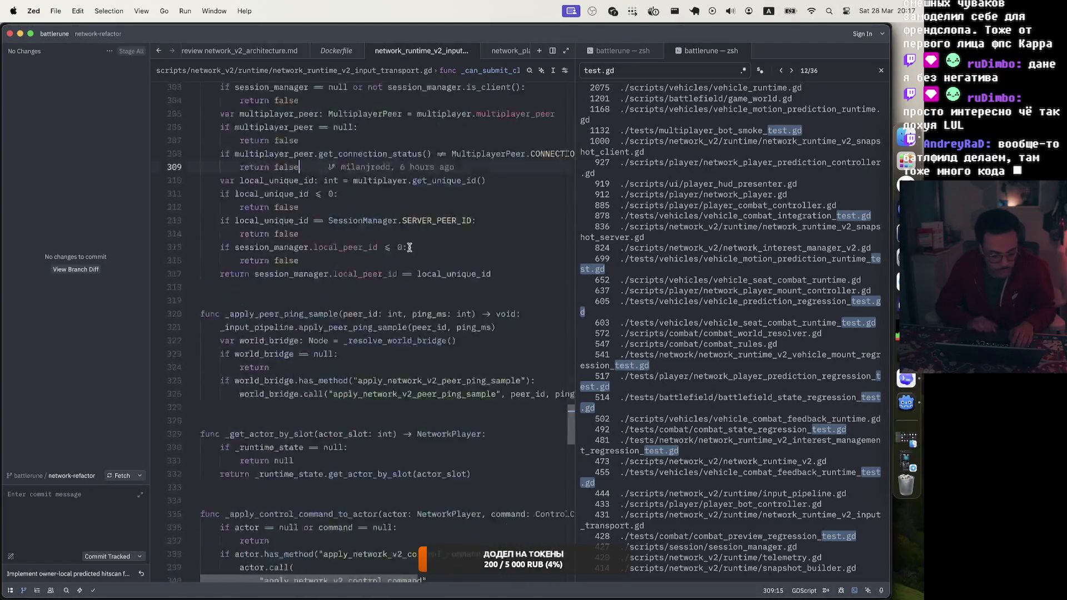
{"action": "scroll", "coordinate": [410, 248], "scroll_direction": "up", "scroll_amount": 20}
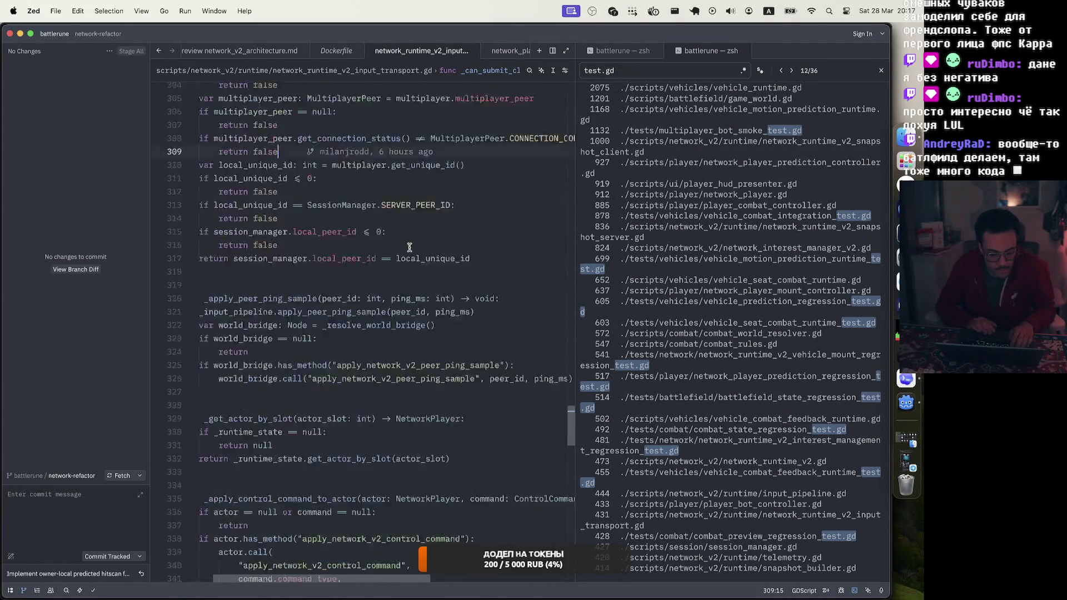
{"action": "scroll", "coordinate": [409, 247], "scroll_direction": "down", "scroll_amount": 10}
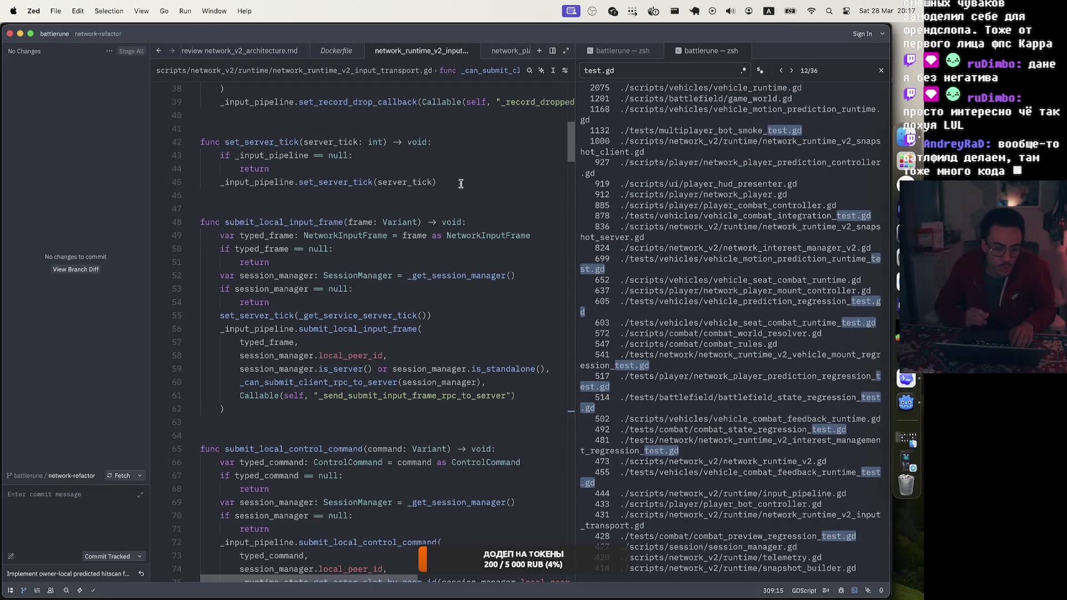
{"action": "left_click_drag", "start_coordinate": [461, 183], "coordinate": [104, 147]}
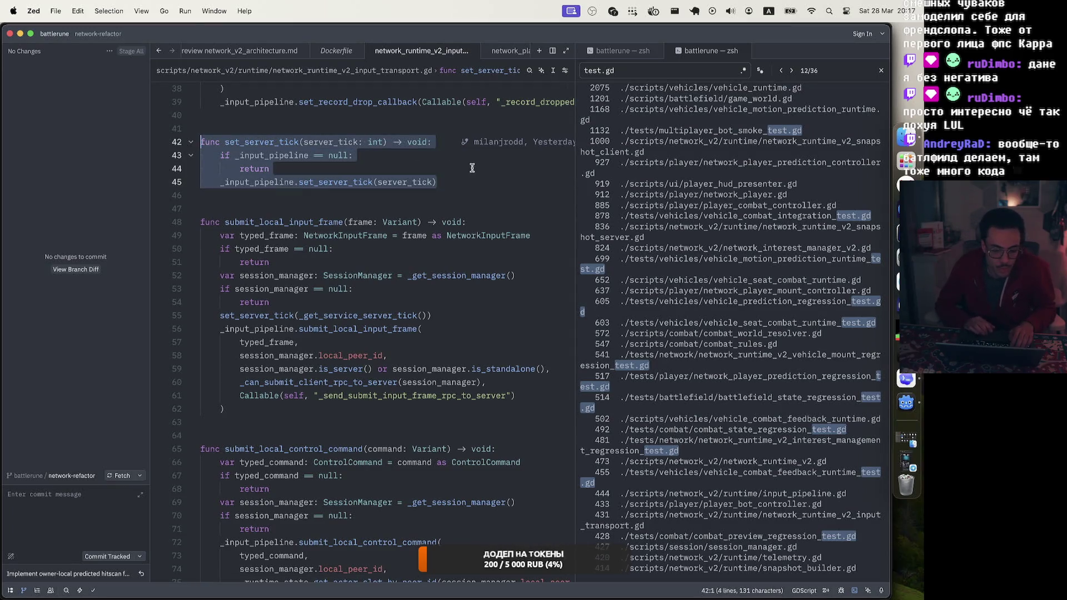
{"action": "left_click", "coordinate": [460, 183]}
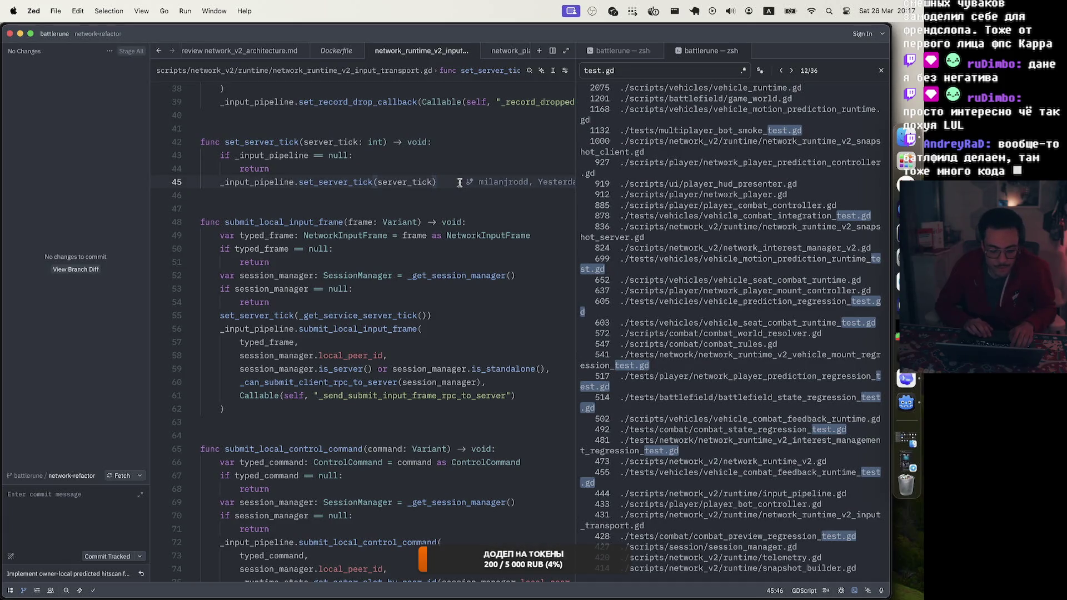
Step: Search the script for set_server_tick, stepping from its definition to its call
{"action": "scroll", "coordinate": [460, 183], "scroll_direction": "up", "scroll_amount": 1}
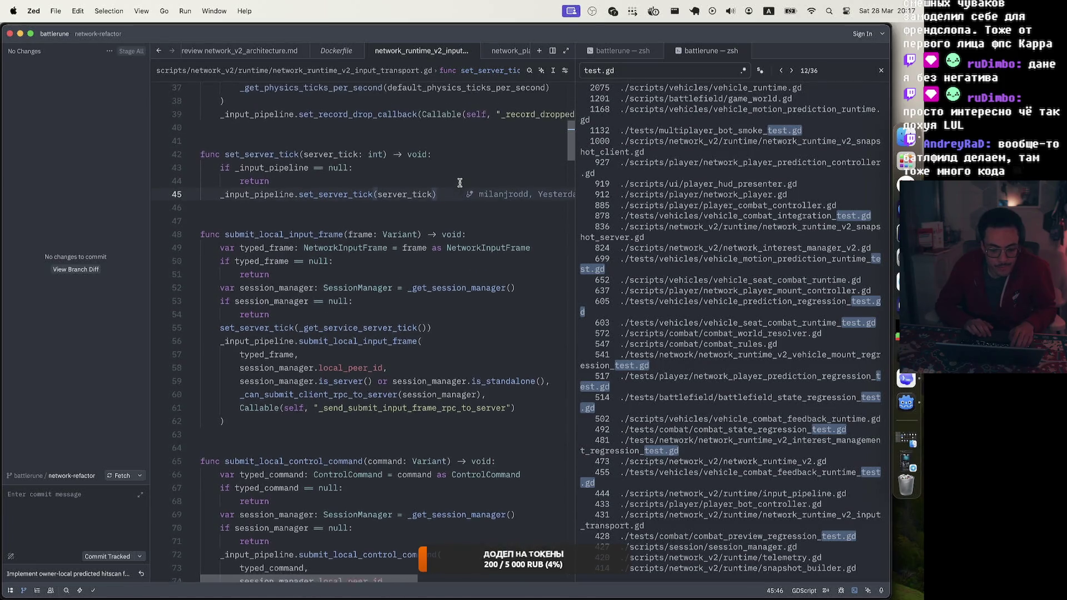
{"action": "scroll", "coordinate": [459, 184], "scroll_direction": "down", "scroll_amount": 1}
{"action": "double_click", "coordinate": [242, 151]}
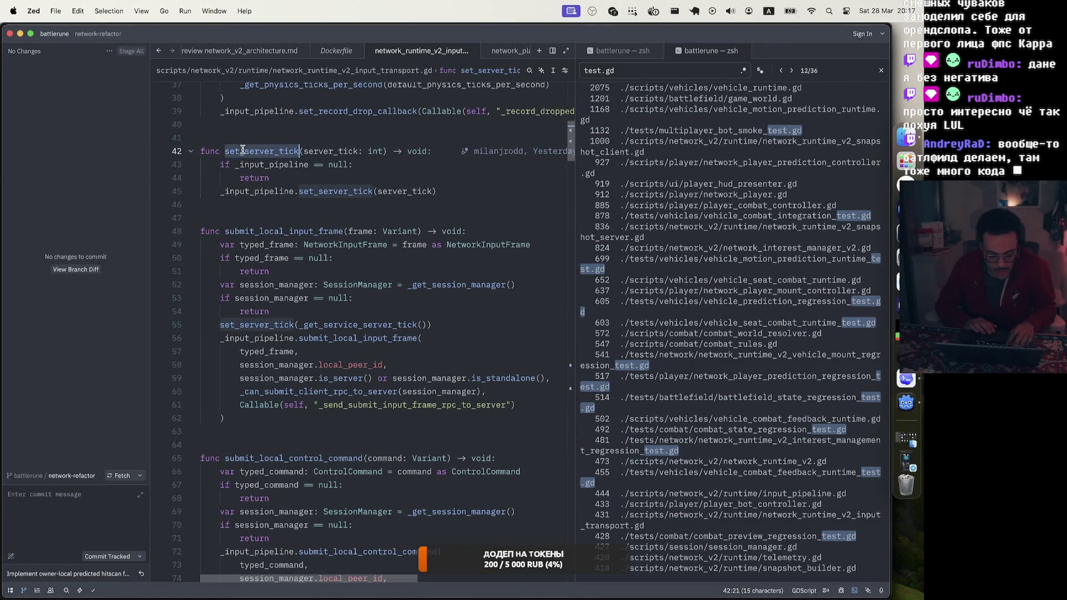
{"action": "key", "text": "cmd+f"}
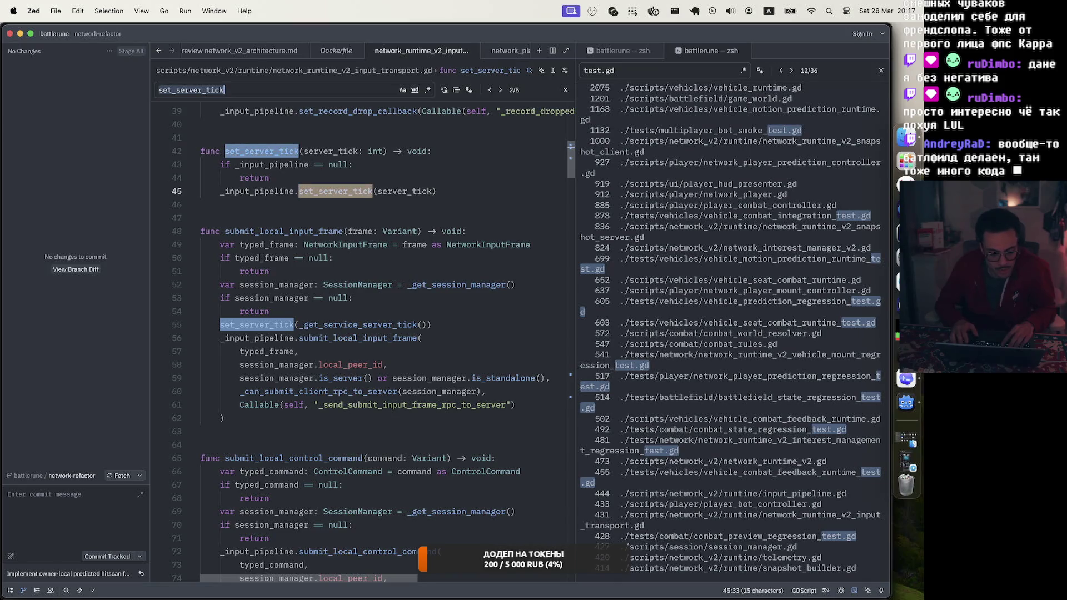
{"action": "key", "text": "Return"}
{"action": "key", "text": "Return"}
{"action": "key", "text": "Return"}
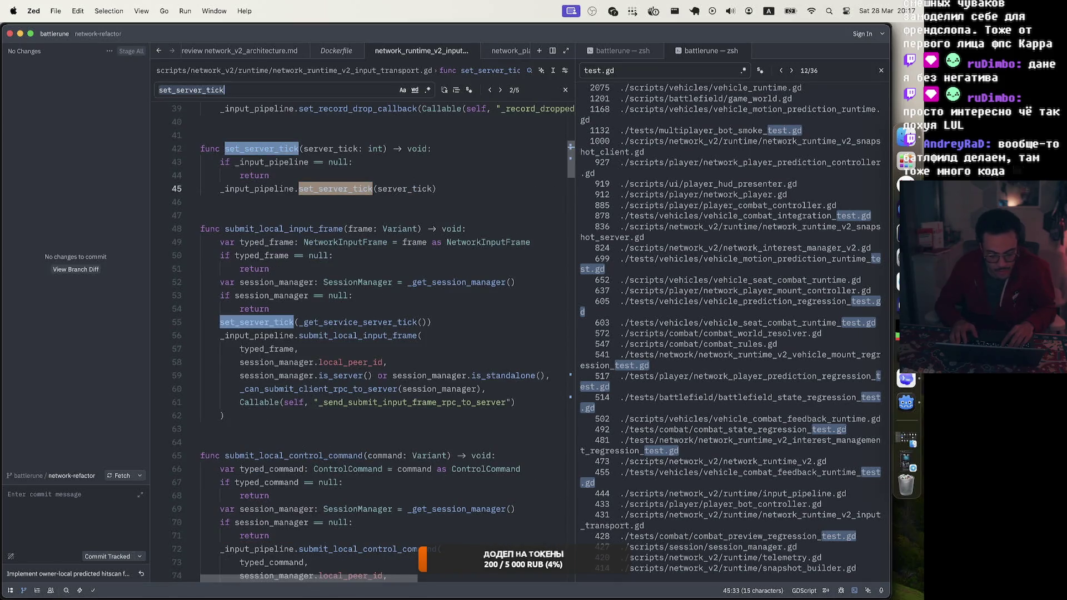
{"action": "key", "text": "Escape"}
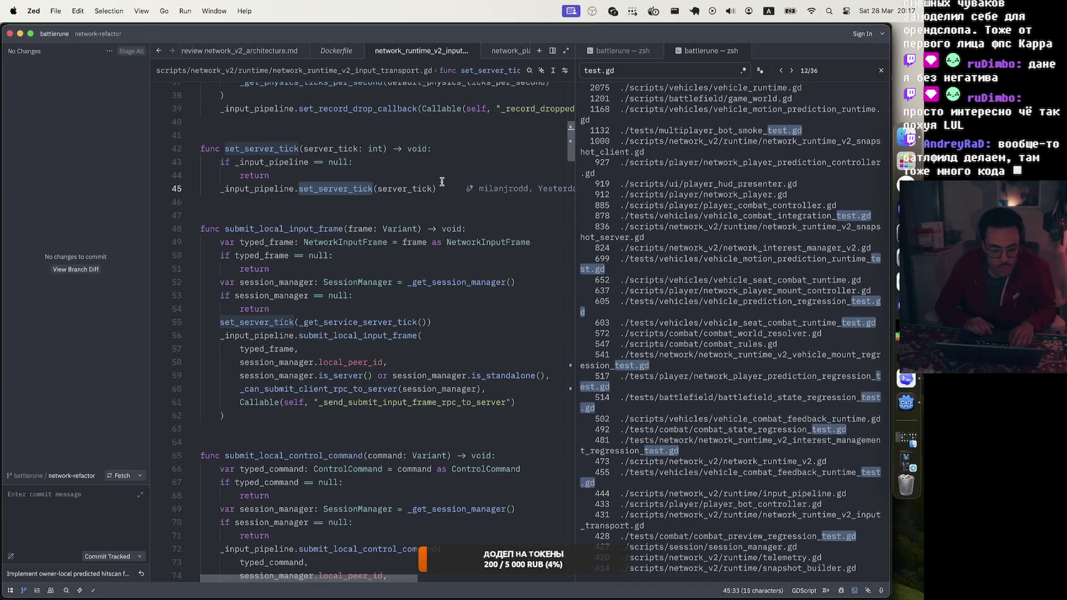
Step: Reselect set_server_tick on lines 42–45, then place the caret at the end of line 45
{"action": "left_click_drag", "start_coordinate": [438, 189], "coordinate": [157, 158]}
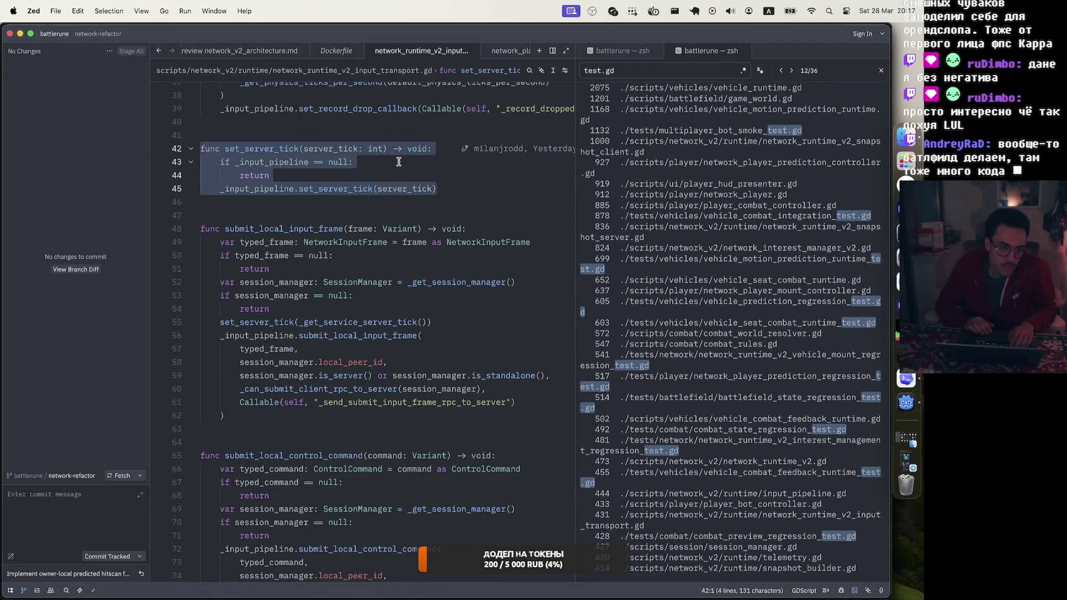
{"action": "left_click", "coordinate": [456, 176]}
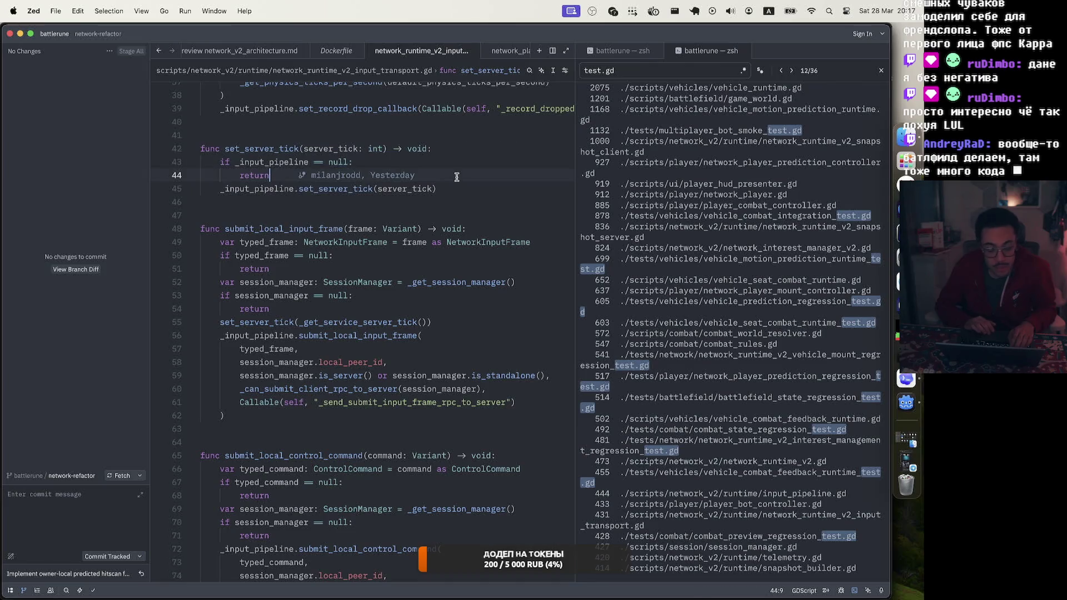
{"action": "left_click", "coordinate": [453, 188]}
{"action": "scroll", "coordinate": [453, 187], "scroll_direction": "down", "scroll_amount": 10}
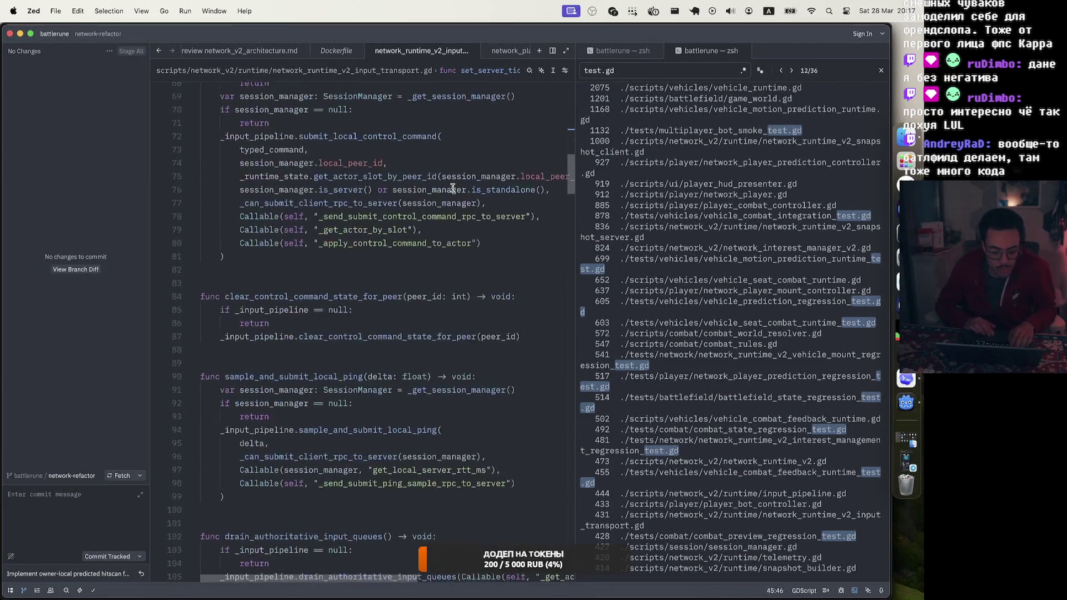
{"action": "scroll", "coordinate": [453, 188], "scroll_direction": "down", "scroll_amount": 9}
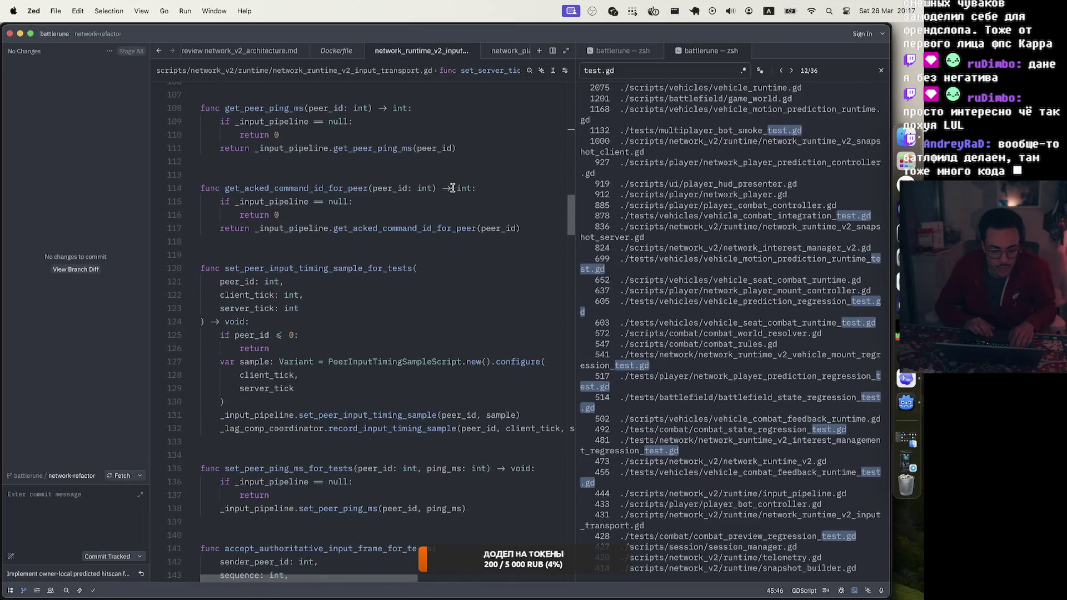
{"action": "scroll", "coordinate": [453, 187], "scroll_direction": "down", "scroll_amount": 9}
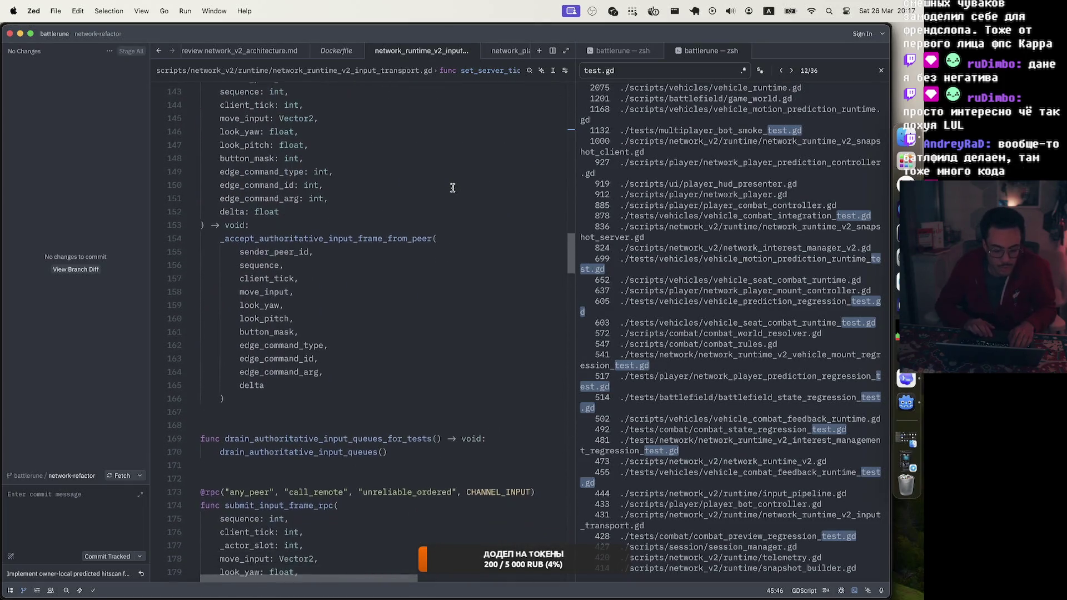
{"action": "scroll", "coordinate": [453, 188], "scroll_direction": "down", "scroll_amount": 4}
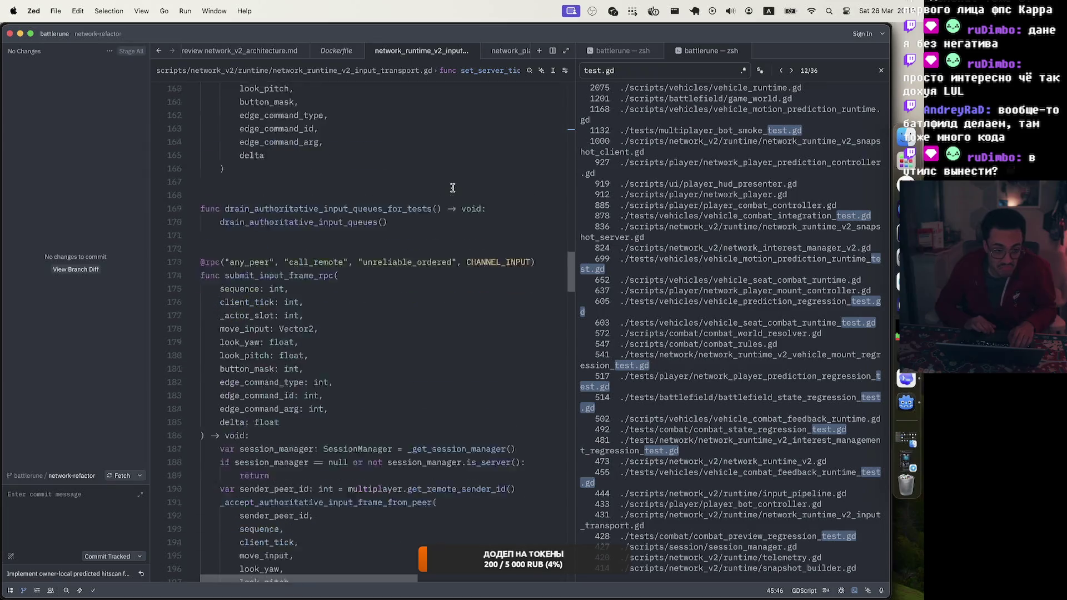
{"action": "scroll", "coordinate": [453, 188], "scroll_direction": "down", "scroll_amount": 8}
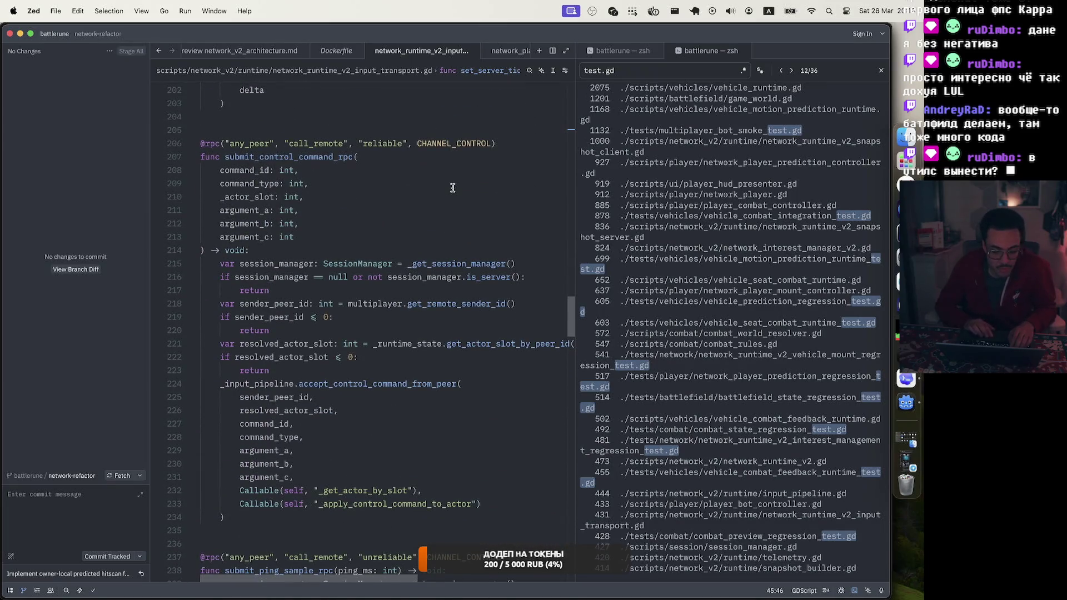
{"action": "scroll", "coordinate": [452, 187], "scroll_direction": "down", "scroll_amount": 20}
{"action": "scroll", "coordinate": [453, 188], "scroll_direction": "down", "scroll_amount": 10}
{"action": "scroll", "coordinate": [453, 188], "scroll_direction": "up", "scroll_amount": 20}
{"action": "scroll", "coordinate": [452, 188], "scroll_direction": "up", "scroll_amount": 20}
{"action": "scroll", "coordinate": [453, 188], "scroll_direction": "up", "scroll_amount": 4}
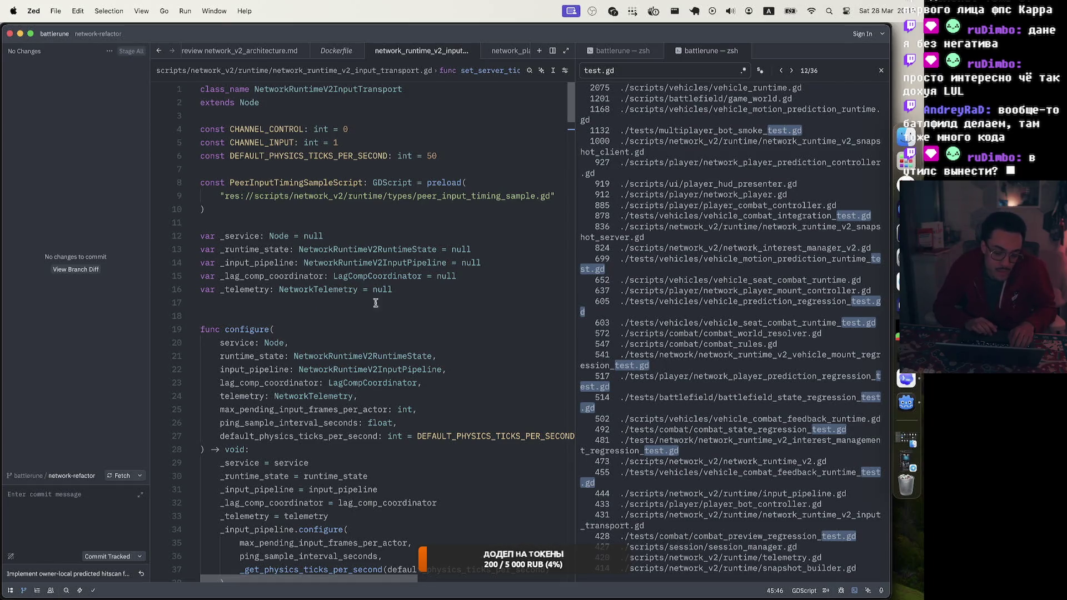
Step: Check blame on the extends Node line, adding then removing a stray line so the script stays unchanged
{"action": "left_click", "coordinate": [475, 288]}
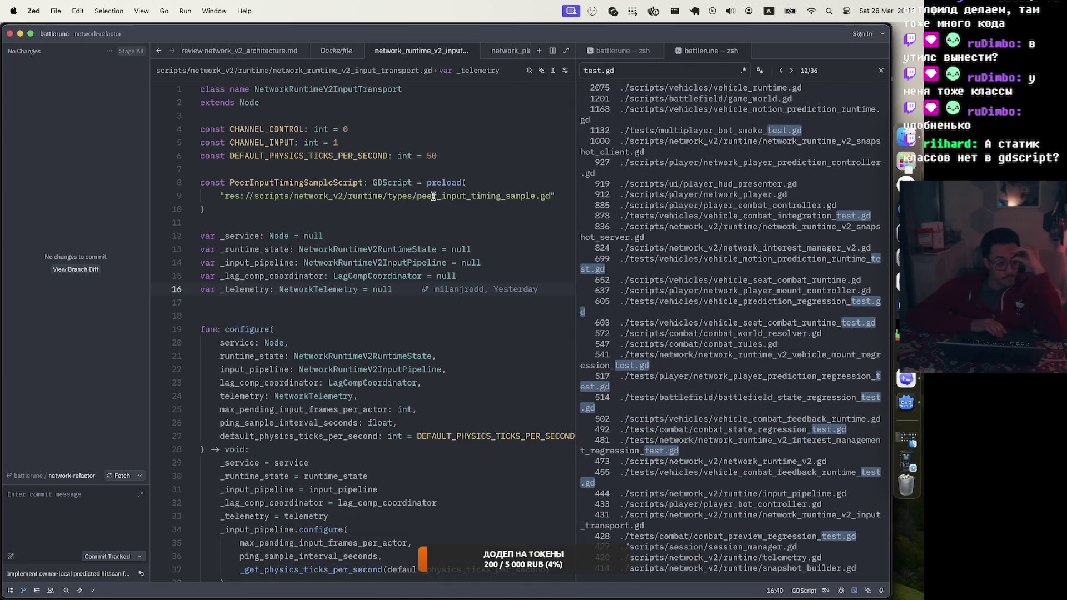
{"action": "left_click", "coordinate": [331, 99]}
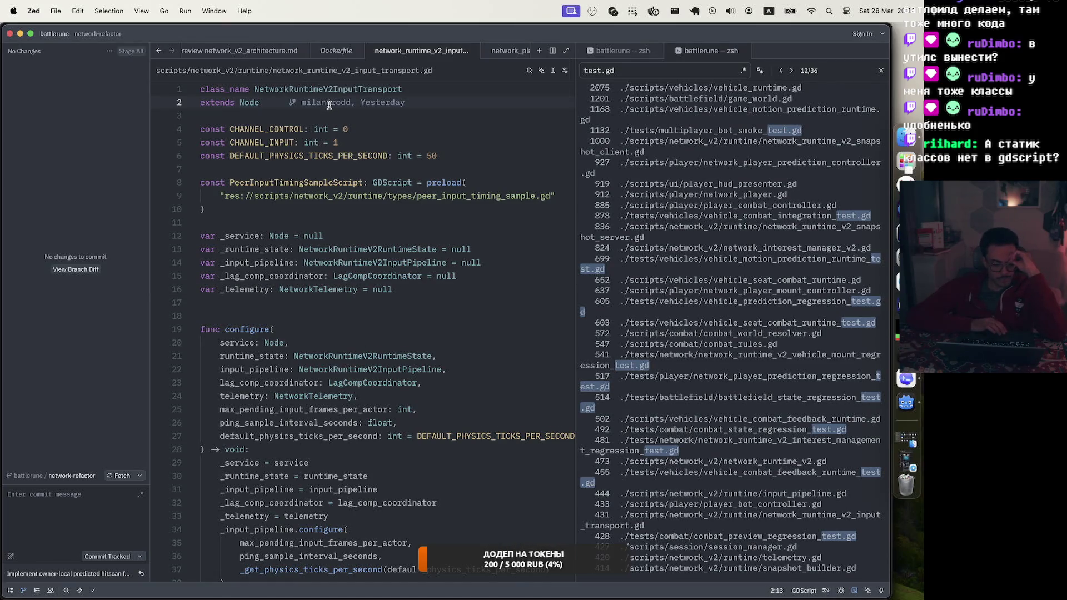
{"action": "key", "text": "Return"}
{"action": "type", "text": "st"}
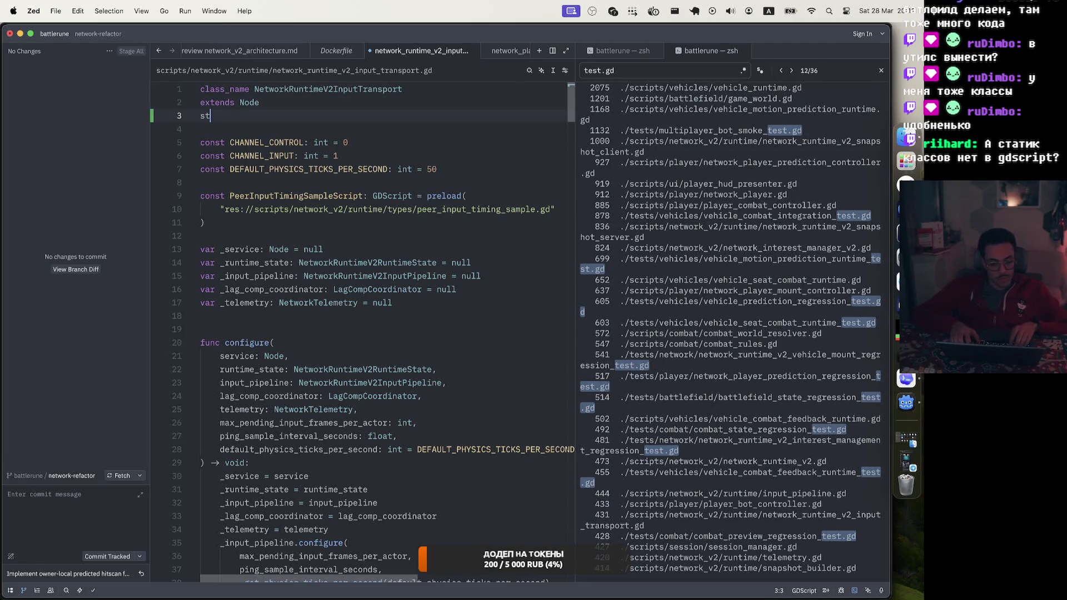
{"action": "key", "text": "BackSpace"}
{"action": "key", "text": "BackSpace"}
{"action": "key", "text": "BackSpace"}
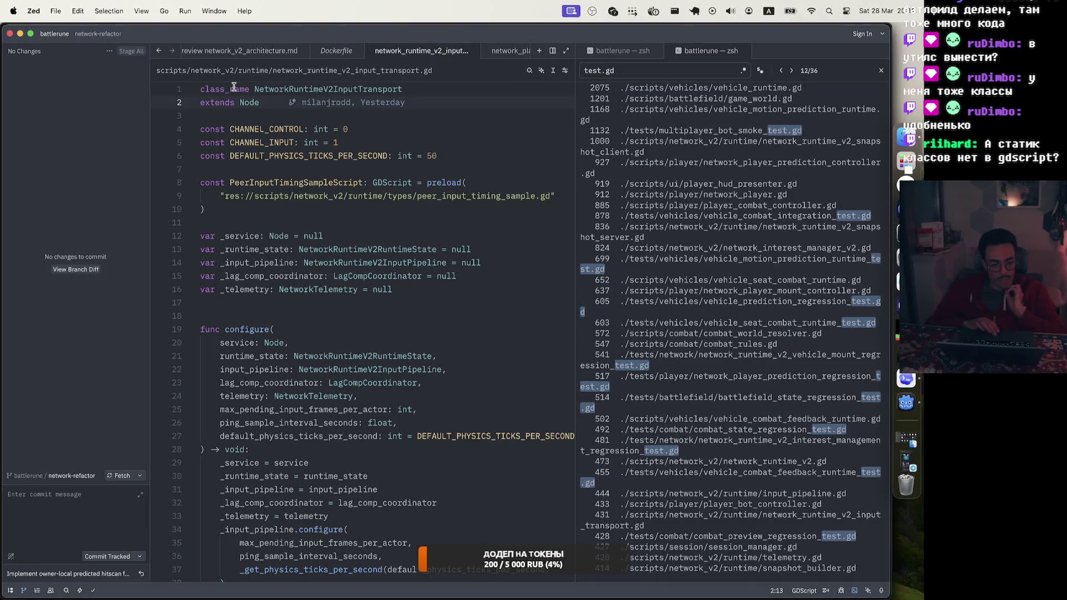
{"action": "left_click", "coordinate": [213, 89]}
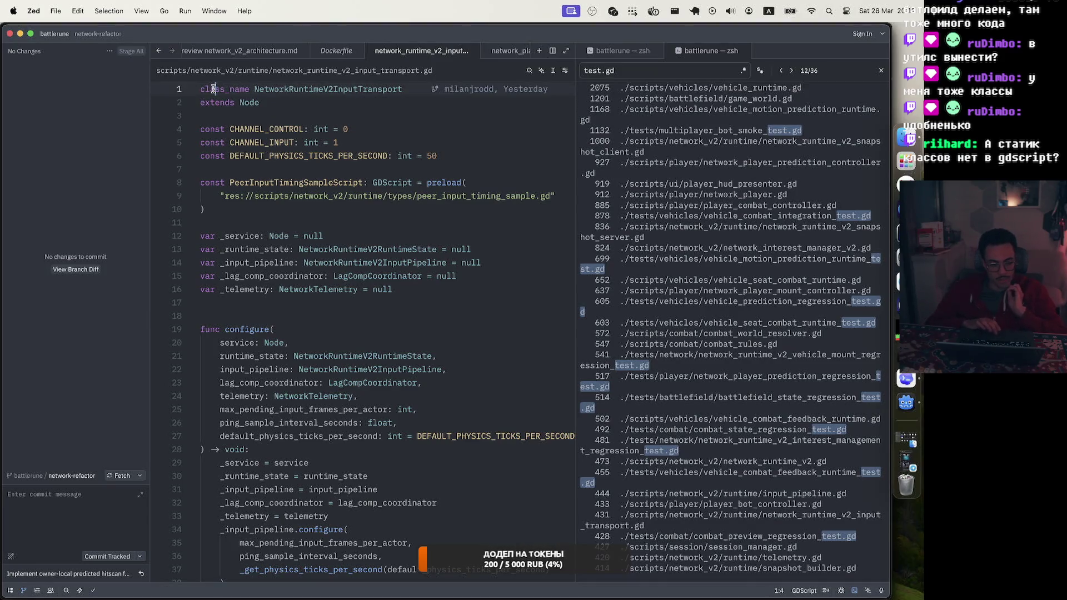
{"action": "left_click", "coordinate": [271, 89]}
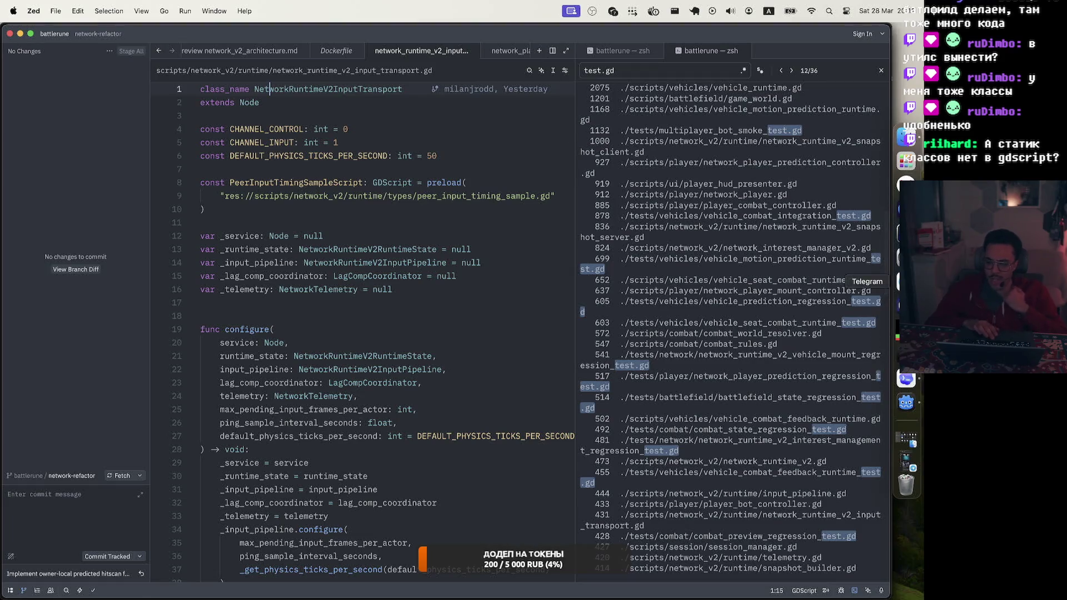
Step: Switch to the pull request in the browser, then quit Codex from its dock menu
{"action": "left_click", "coordinate": [905, 185]}
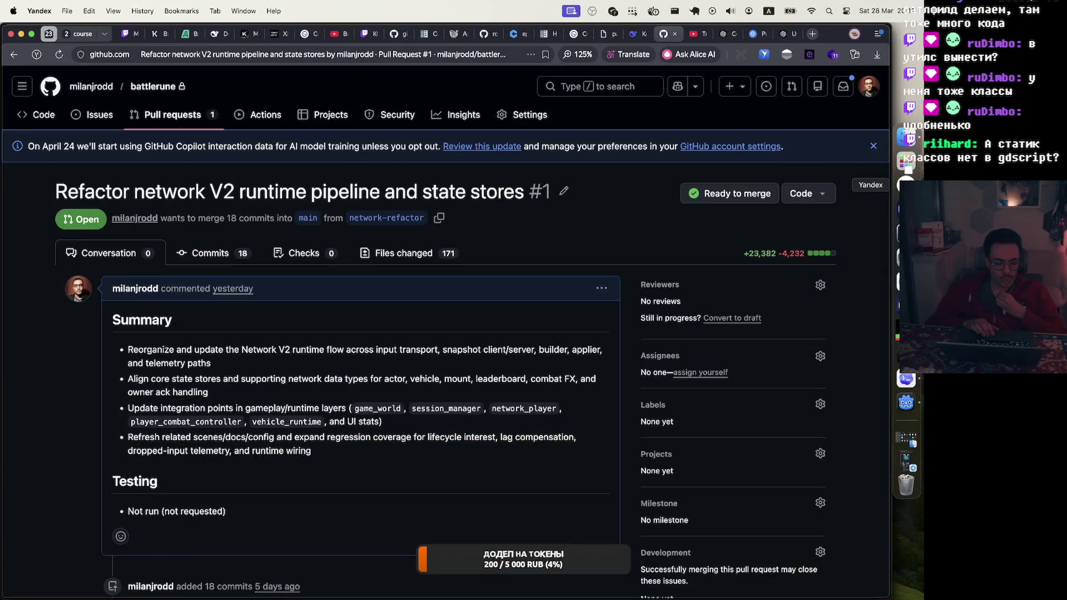
{"action": "left_click", "coordinate": [907, 379]}
{"action": "right_click", "coordinate": [907, 380]}
{"action": "left_click", "coordinate": [853, 430]}
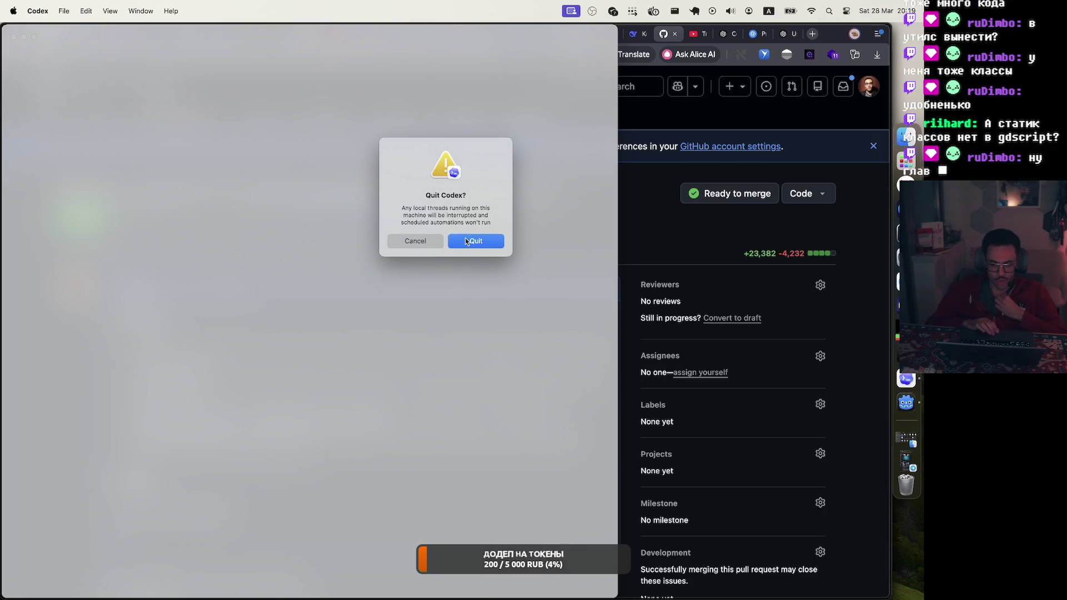
Step: Quit and relaunch Codex, choose standard speed over Fast mode, then close the Codex window
{"action": "left_click", "coordinate": [465, 240]}
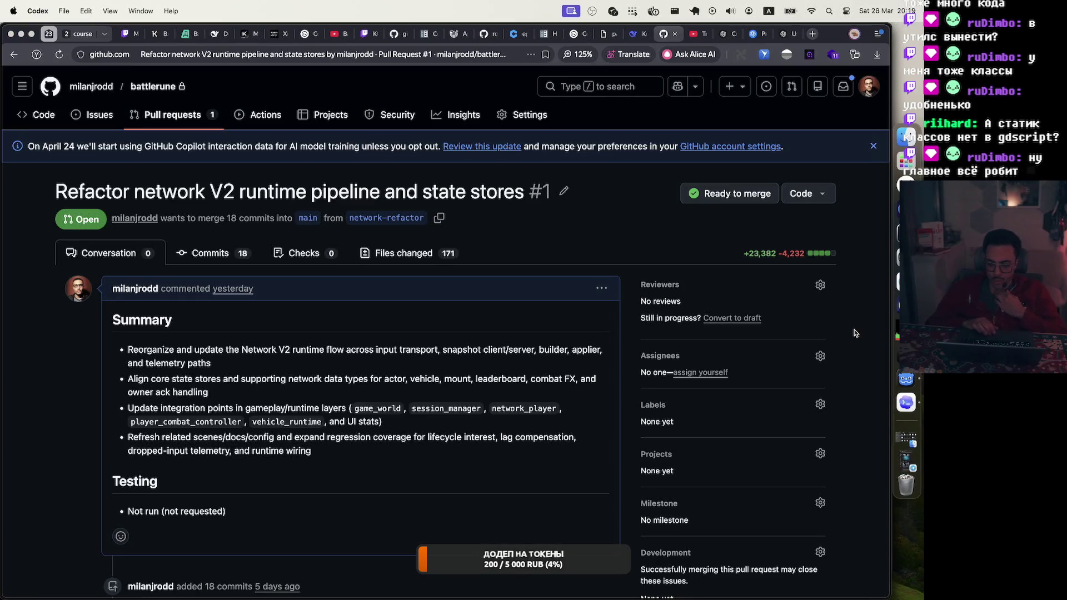
{"action": "left_click", "coordinate": [907, 404]}
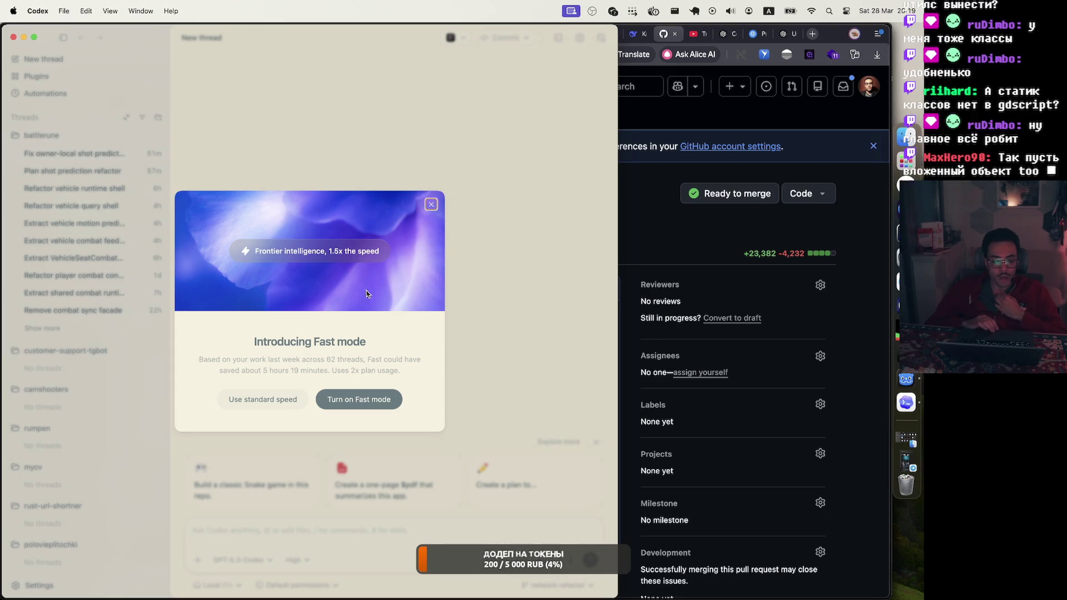
{"action": "left_click", "coordinate": [270, 401]}
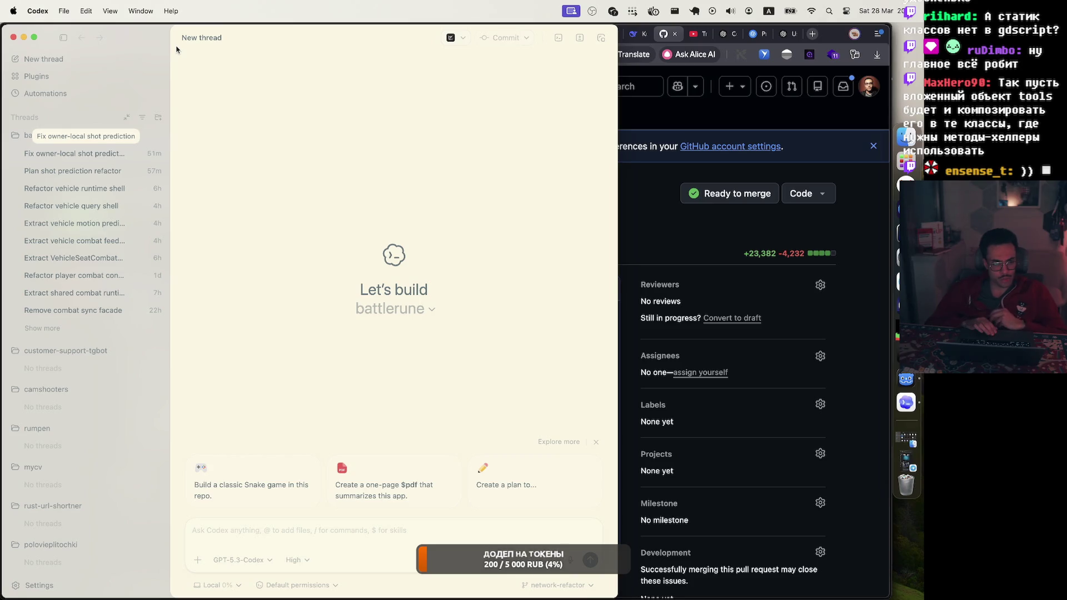
{"action": "left_click", "coordinate": [13, 37]}
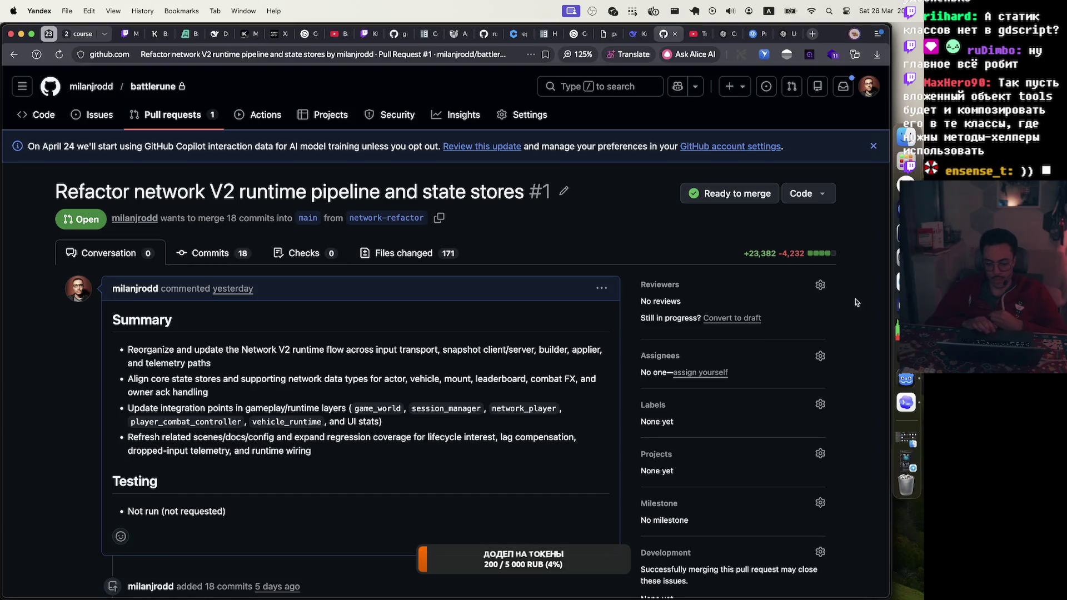
Step: Reload the pull request page, then return to Godot and narrow the left dock
{"action": "key", "text": "super+r"}
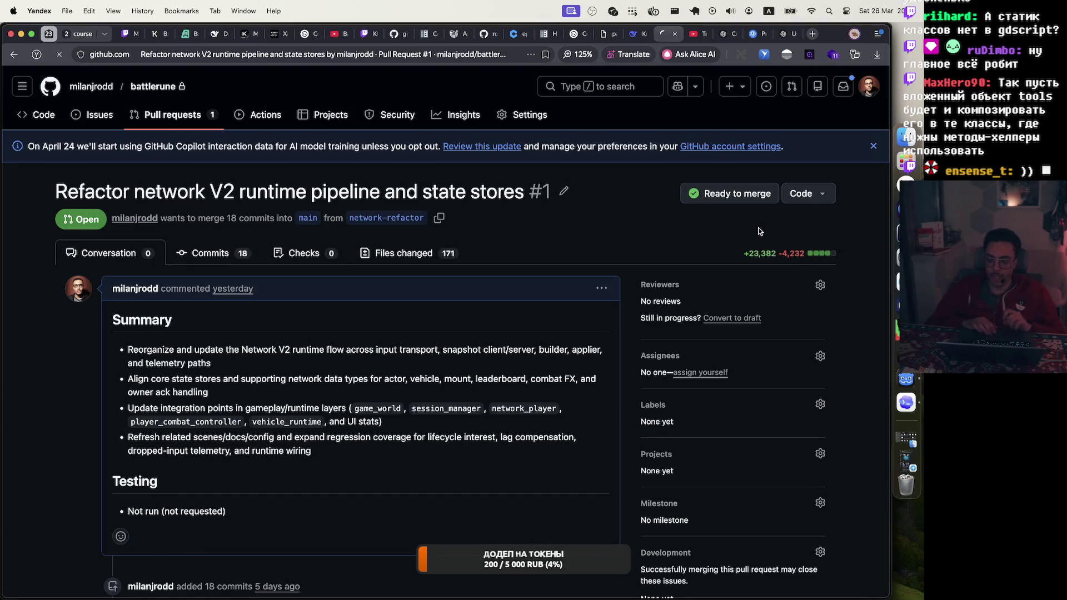
{"action": "key", "text": "super+Tab"}
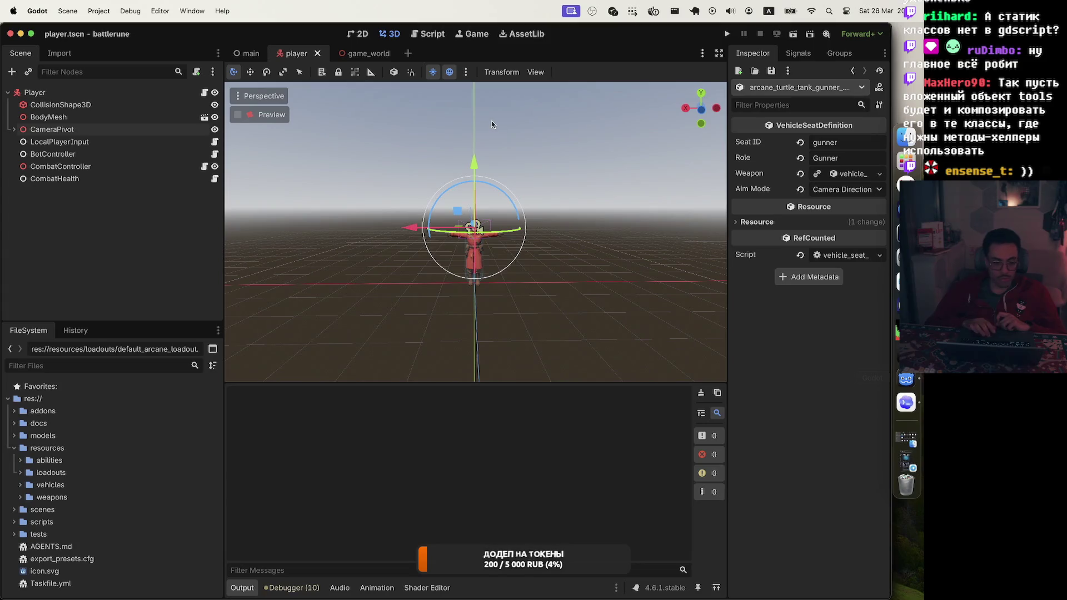
{"action": "left_click_drag", "start_coordinate": [224, 179], "coordinate": [165, 179]}
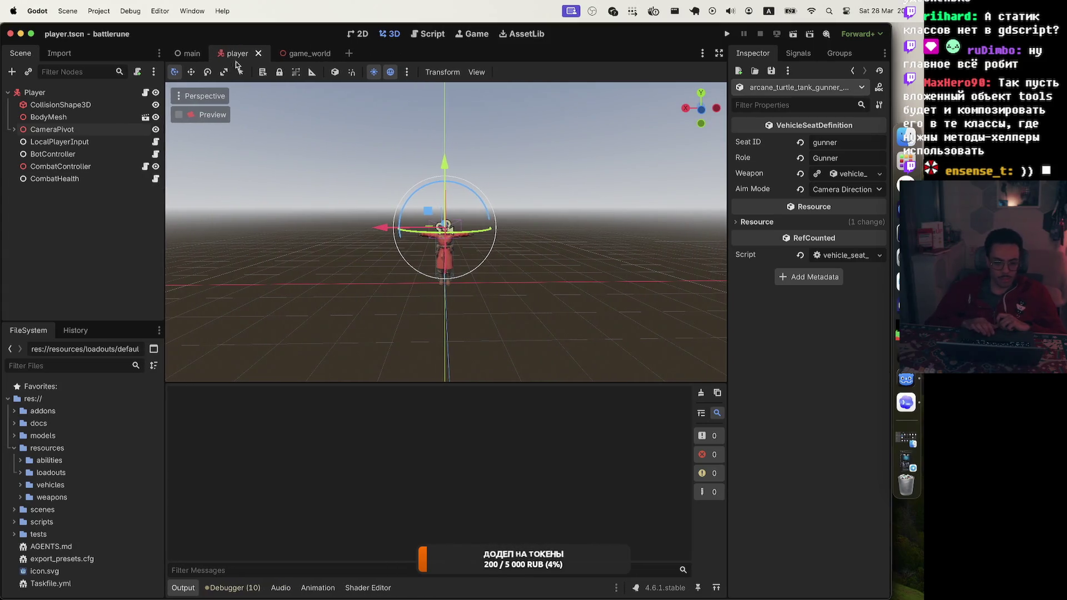
Step: Switch to the game_world scene and select the white BaseArea3 spawn area in the viewport
{"action": "left_click", "coordinate": [306, 53]}
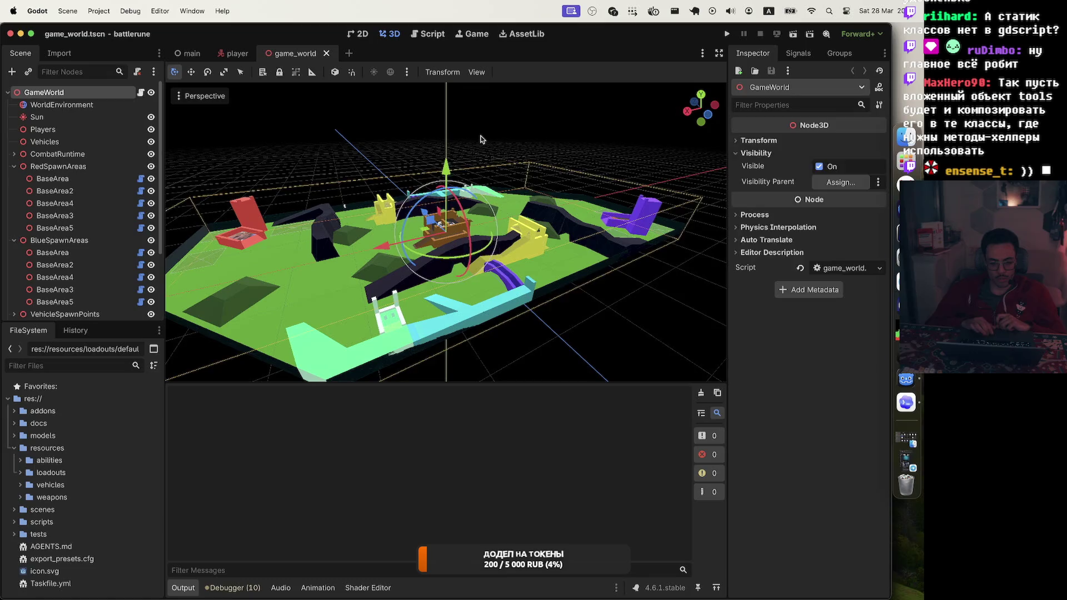
{"action": "left_click", "coordinate": [481, 139]}
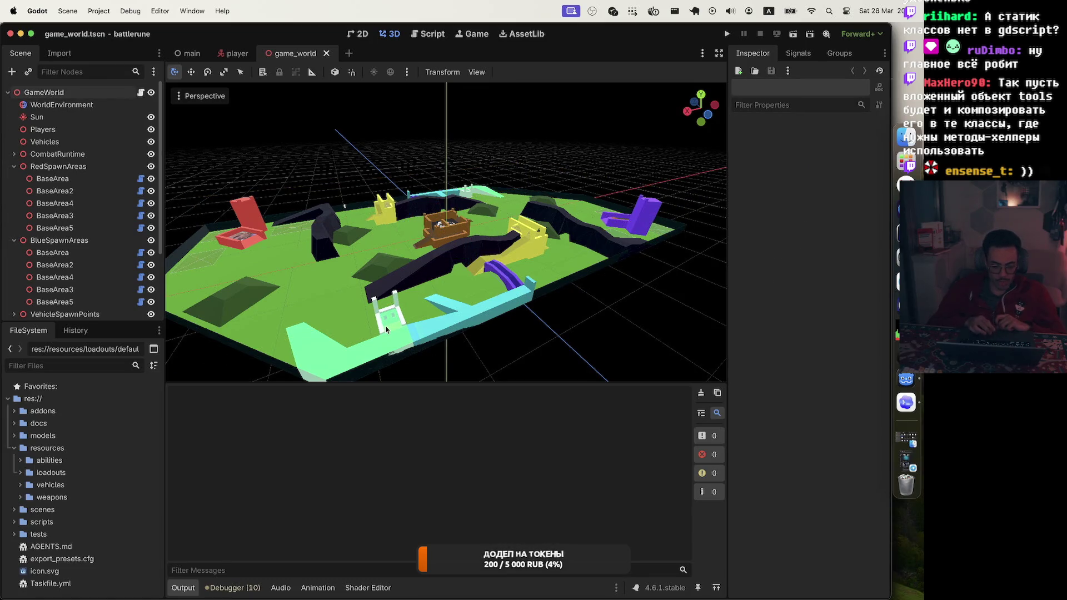
{"action": "scroll", "coordinate": [386, 328], "scroll_direction": "up", "scroll_amount": 6}
{"action": "scroll", "coordinate": [386, 328], "scroll_direction": "down", "scroll_amount": 2}
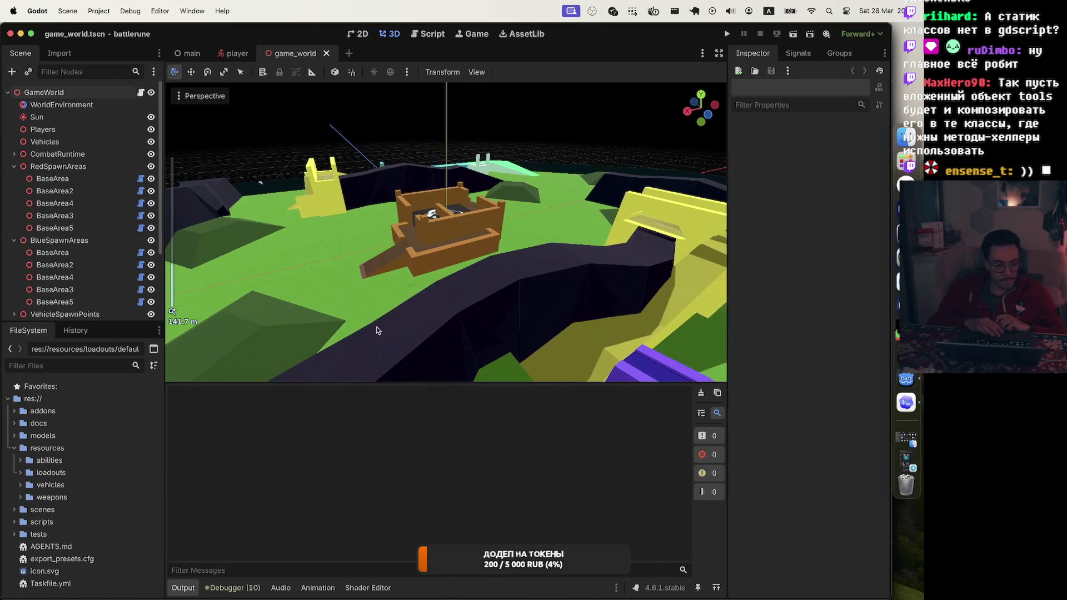
{"action": "scroll", "coordinate": [196, 272], "scroll_direction": "down", "scroll_amount": 10}
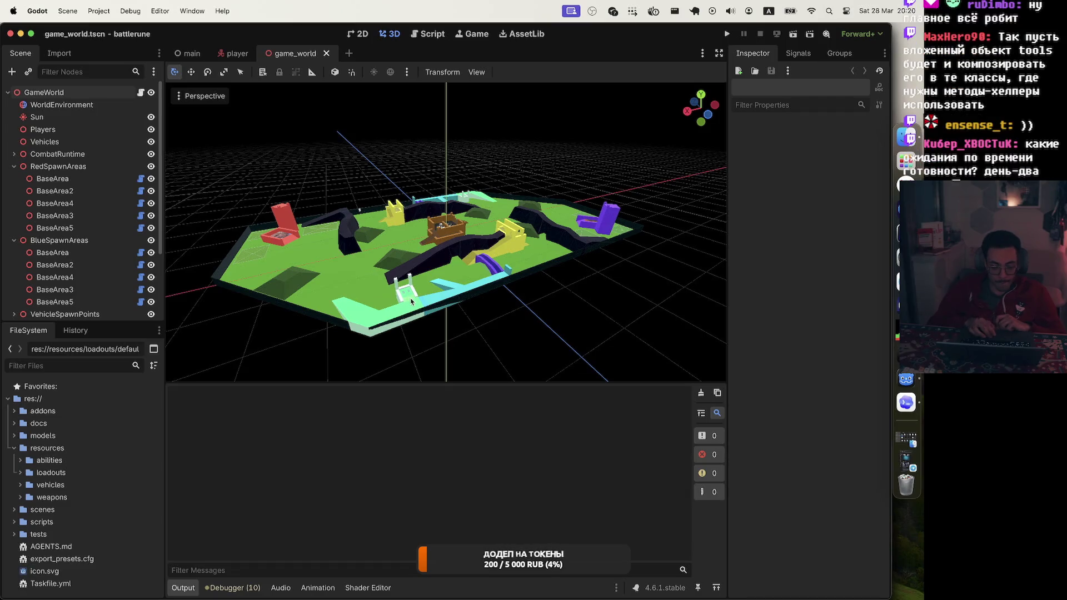
{"action": "scroll", "coordinate": [408, 303], "scroll_direction": "up", "scroll_amount": 3}
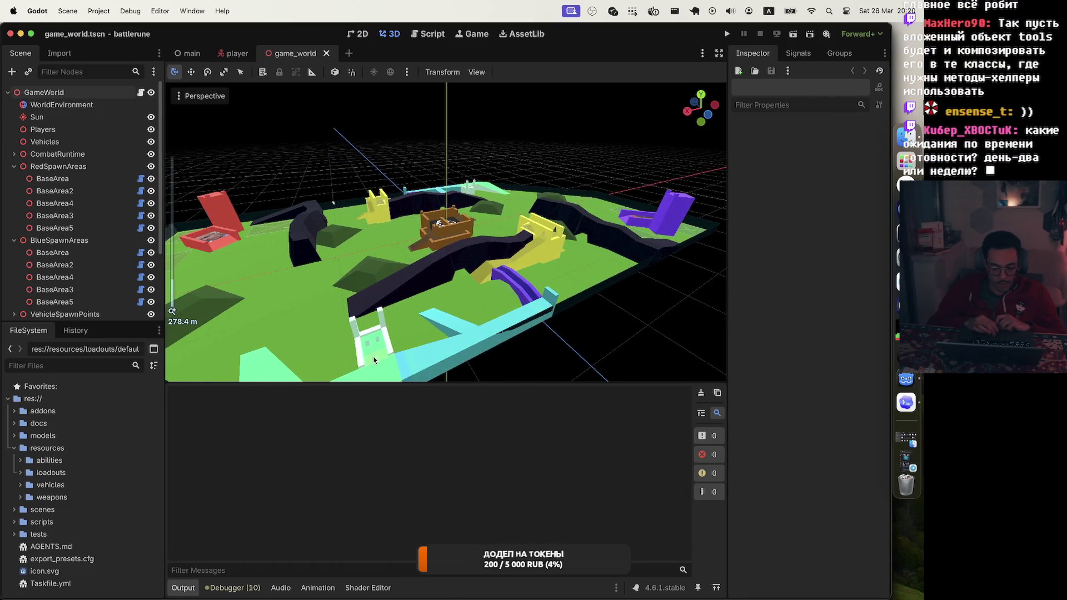
{"action": "left_click", "coordinate": [374, 360]}
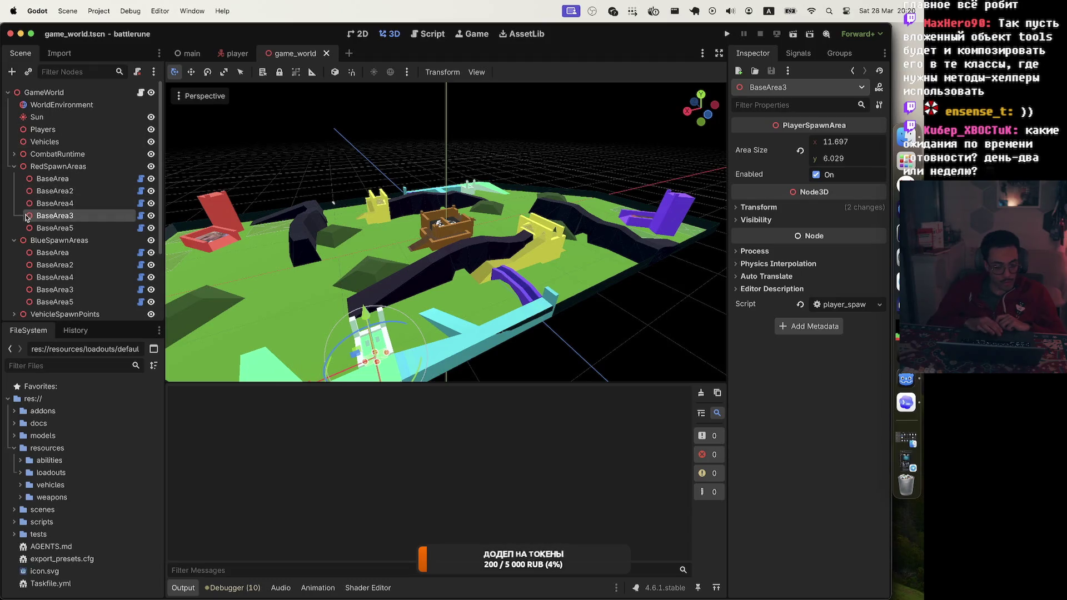
Step: Frame BaseArea3 close up, stretch its edge handle outward, and show the addons folder
{"action": "double_click", "coordinate": [55, 216]}
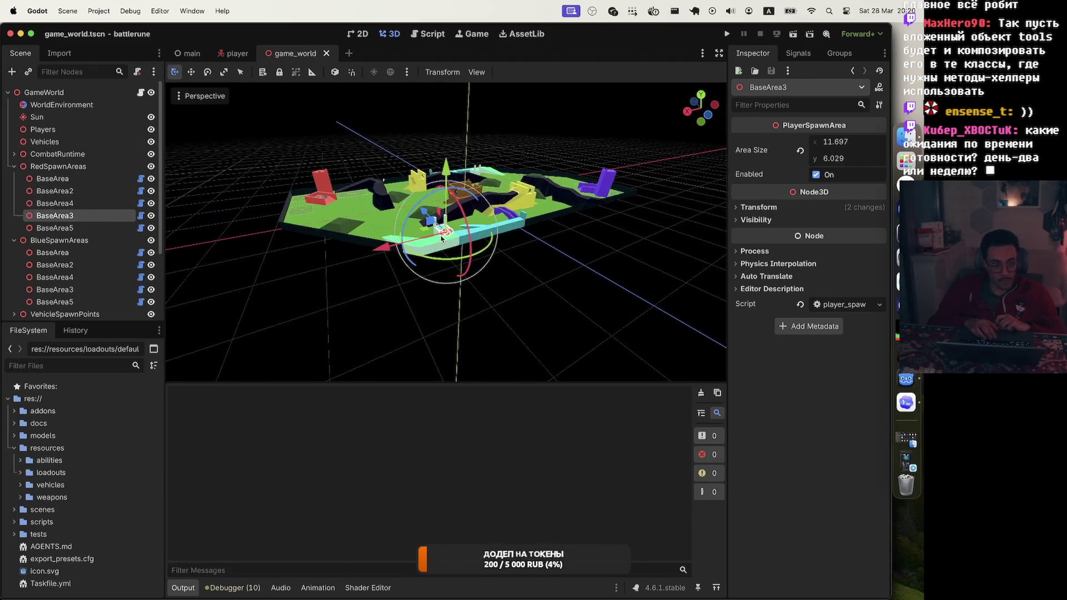
{"action": "scroll", "coordinate": [442, 238], "scroll_direction": "up", "scroll_amount": 10}
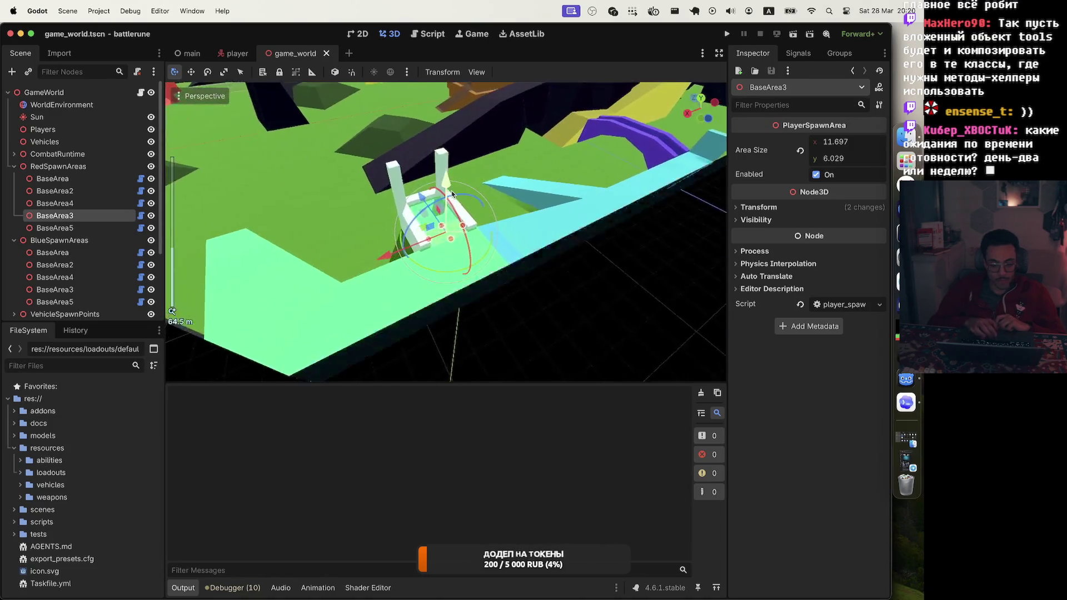
{"action": "scroll", "coordinate": [453, 194], "scroll_direction": "up", "scroll_amount": 10}
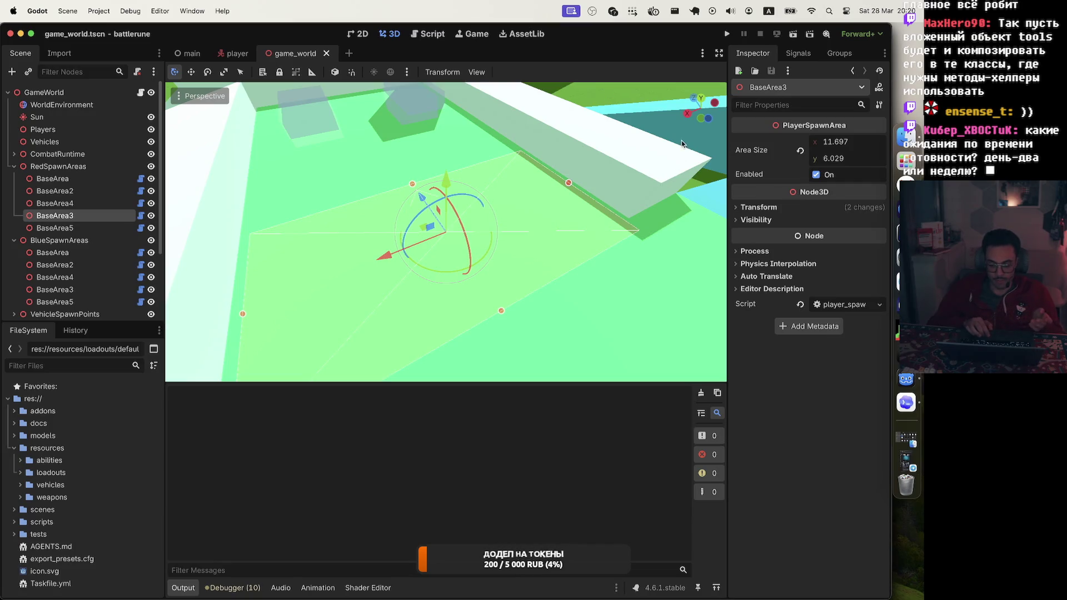
{"action": "scroll", "coordinate": [540, 103], "scroll_direction": "down", "scroll_amount": 4}
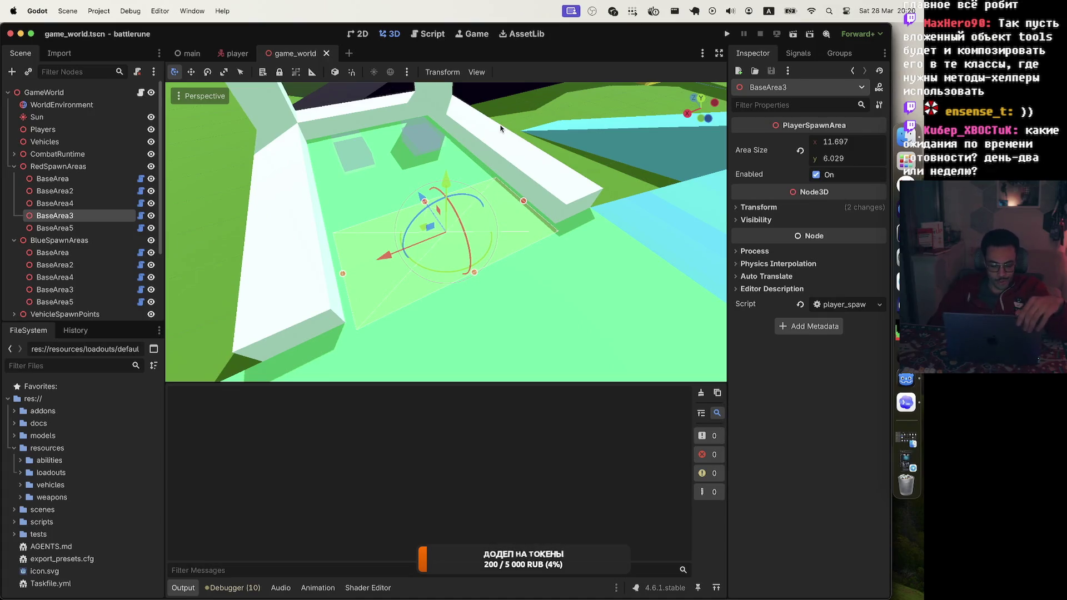
{"action": "scroll", "coordinate": [500, 222], "scroll_direction": "up", "scroll_amount": 10}
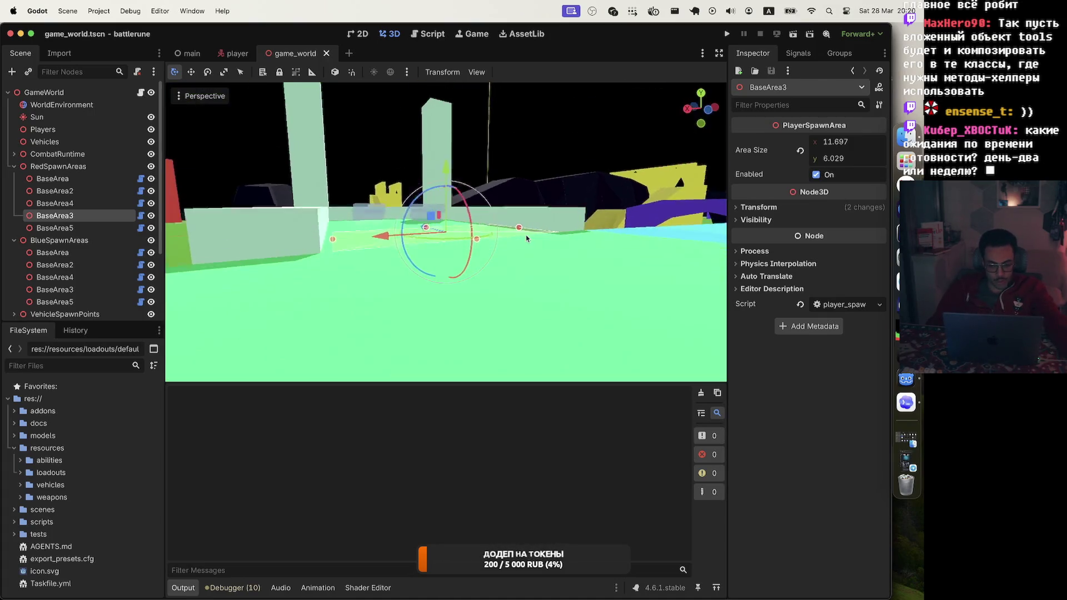
{"action": "scroll", "coordinate": [527, 239], "scroll_direction": "down", "scroll_amount": 10}
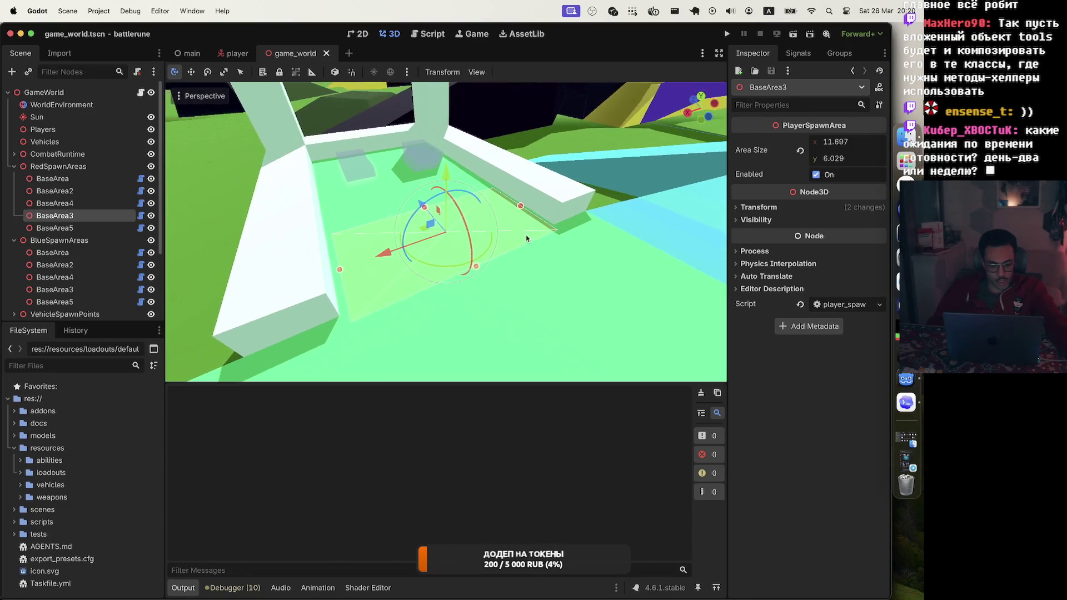
{"action": "scroll", "coordinate": [527, 239], "scroll_direction": "right", "scroll_amount": 5}
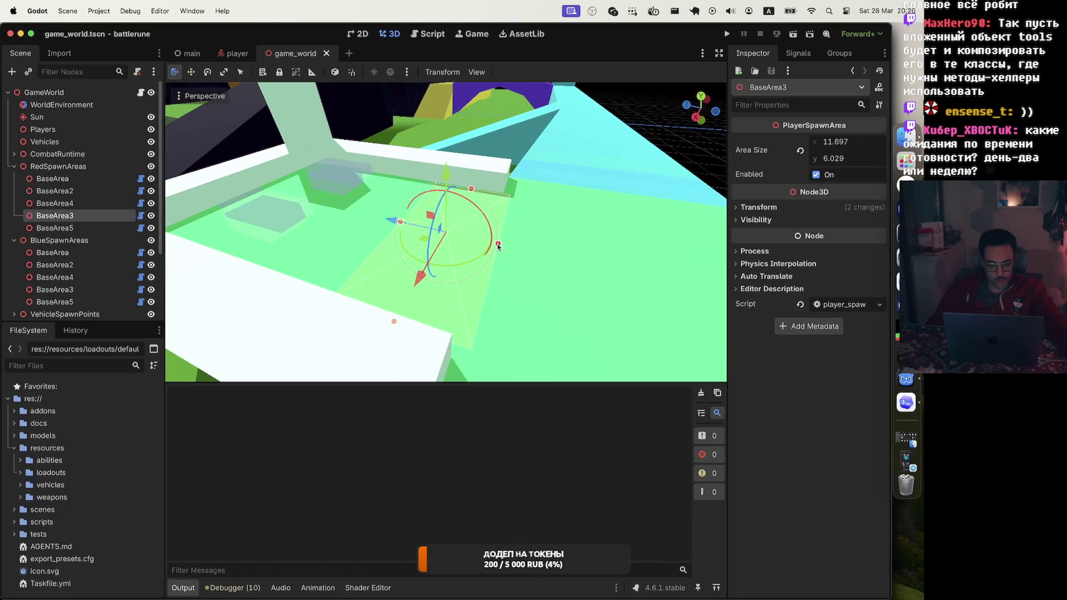
{"action": "left_click_drag", "start_coordinate": [497, 246], "coordinate": [590, 255]}
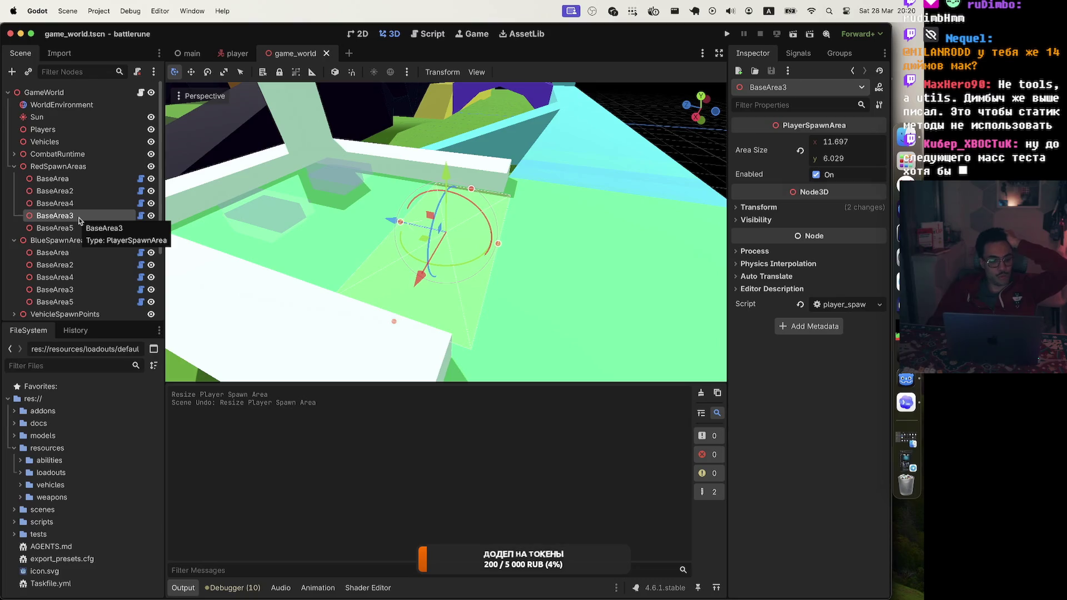
{"action": "left_click", "coordinate": [14, 412]}
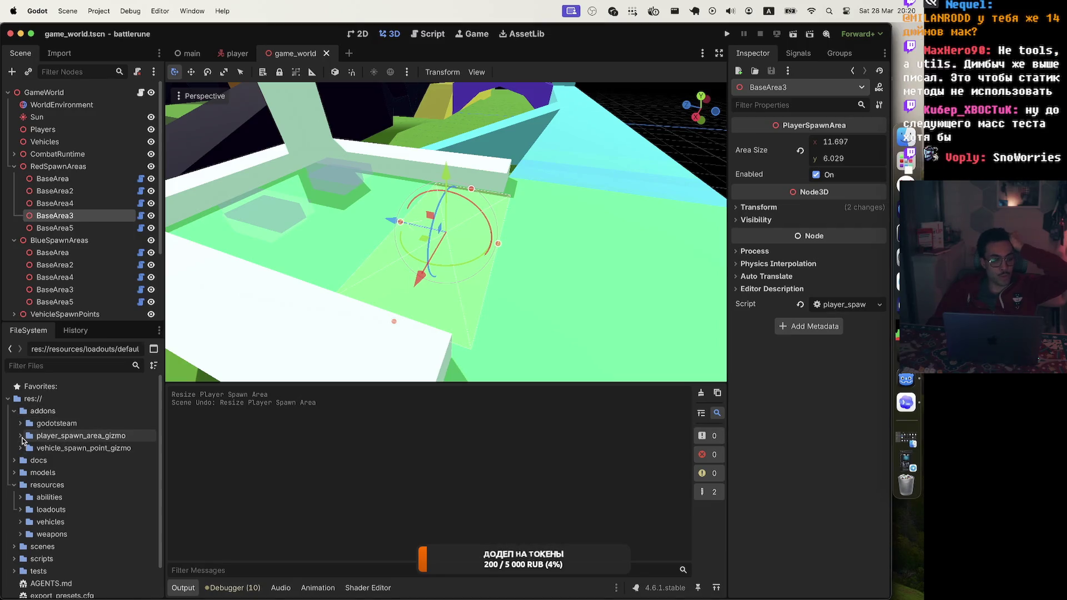
Step: Select the ArcaneTurtleTankSpawn vehicle spawn points and frame ArcaneTurtleTankSpawn3 in the 3D view
{"action": "left_click", "coordinate": [344, 184]}
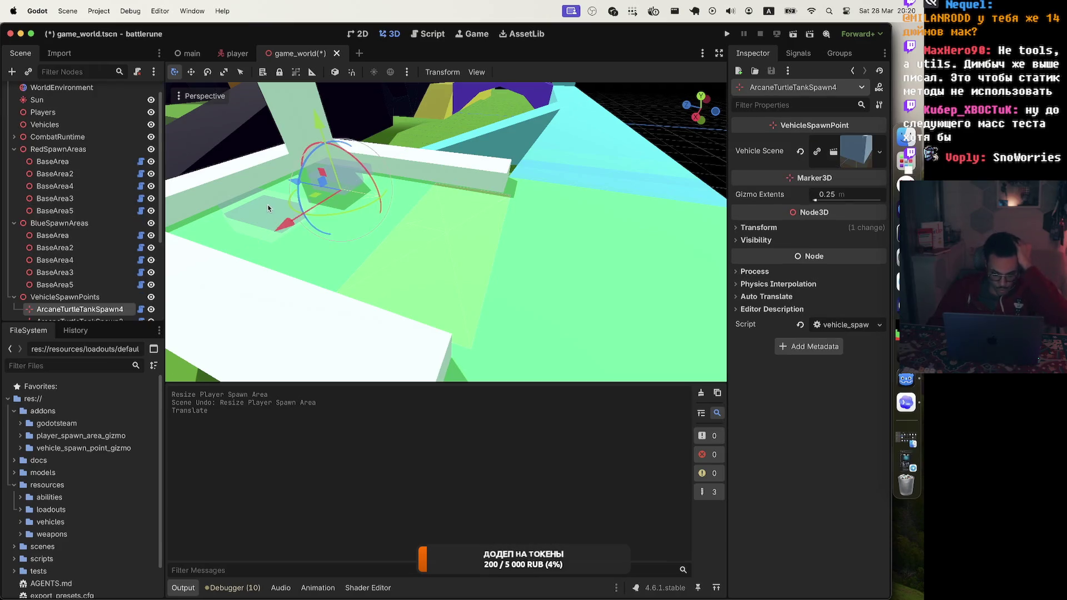
{"action": "left_click", "coordinate": [268, 209]}
{"action": "left_click", "coordinate": [347, 179]}
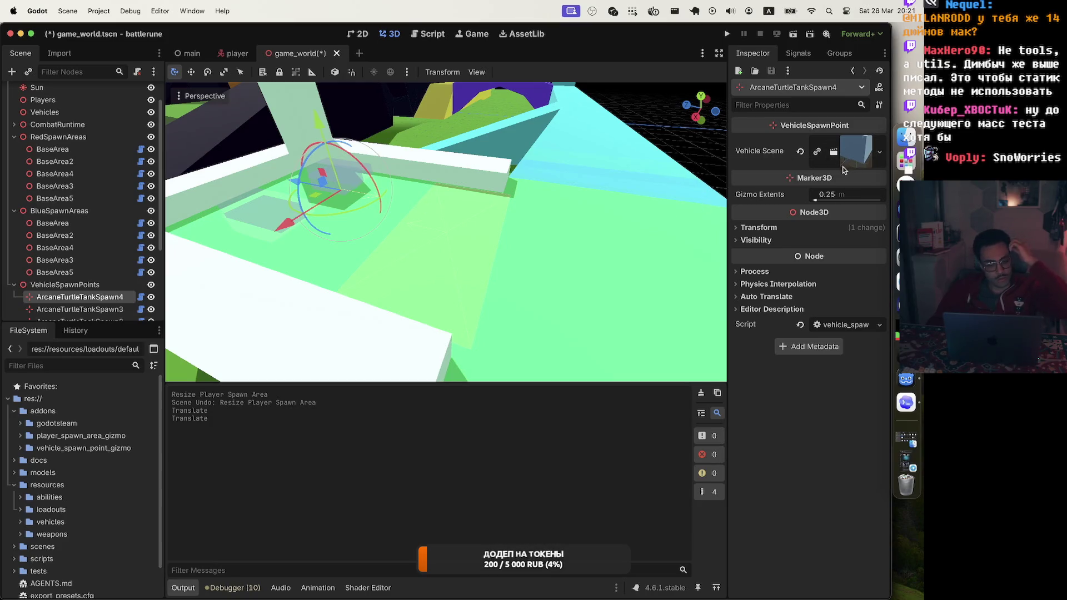
{"action": "left_click", "coordinate": [265, 211]}
{"action": "key", "text": "f"}
{"action": "scroll", "coordinate": [296, 208], "scroll_direction": "down", "scroll_amount": 10}
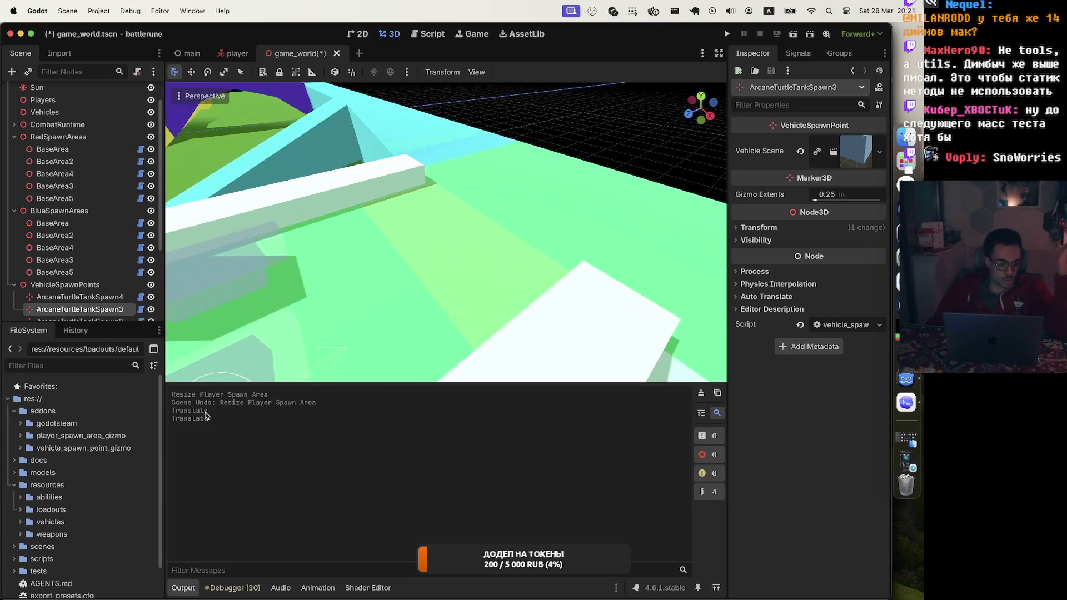
Step: Expand the player_spawn_area_gizmo folder and widen the file list to show full names
{"action": "left_click", "coordinate": [20, 436]}
{"action": "left_click", "coordinate": [37, 452]}
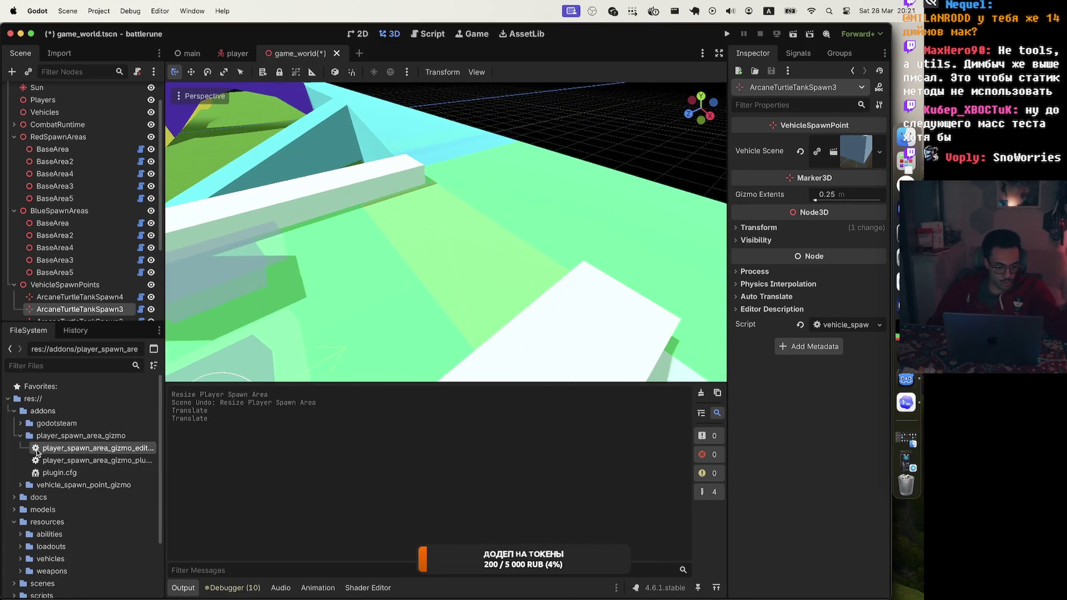
{"action": "left_click_drag", "start_coordinate": [164, 444], "coordinate": [341, 443]}
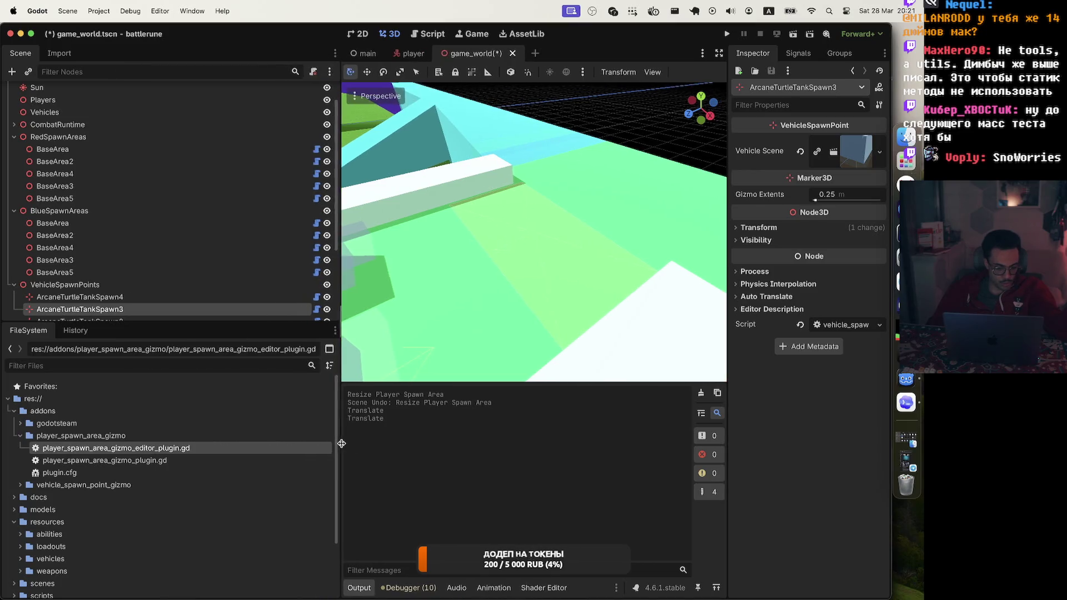
Step: Open the spawn area gizmo's editor plugin and gizmo plugin scripts, then collapse its folder
{"action": "double_click", "coordinate": [147, 449]}
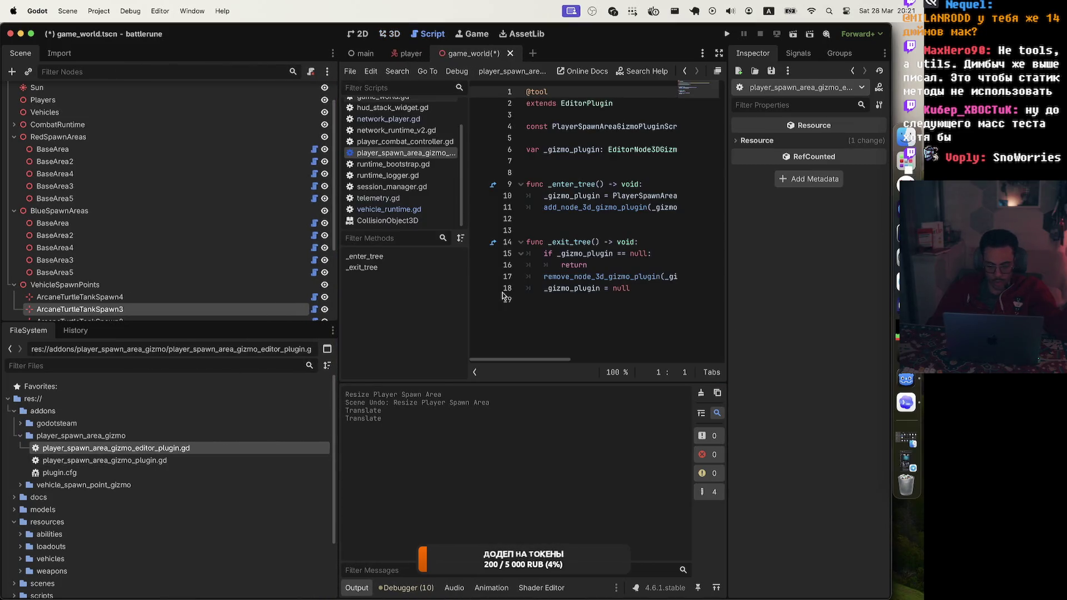
{"action": "left_click", "coordinate": [34, 461]}
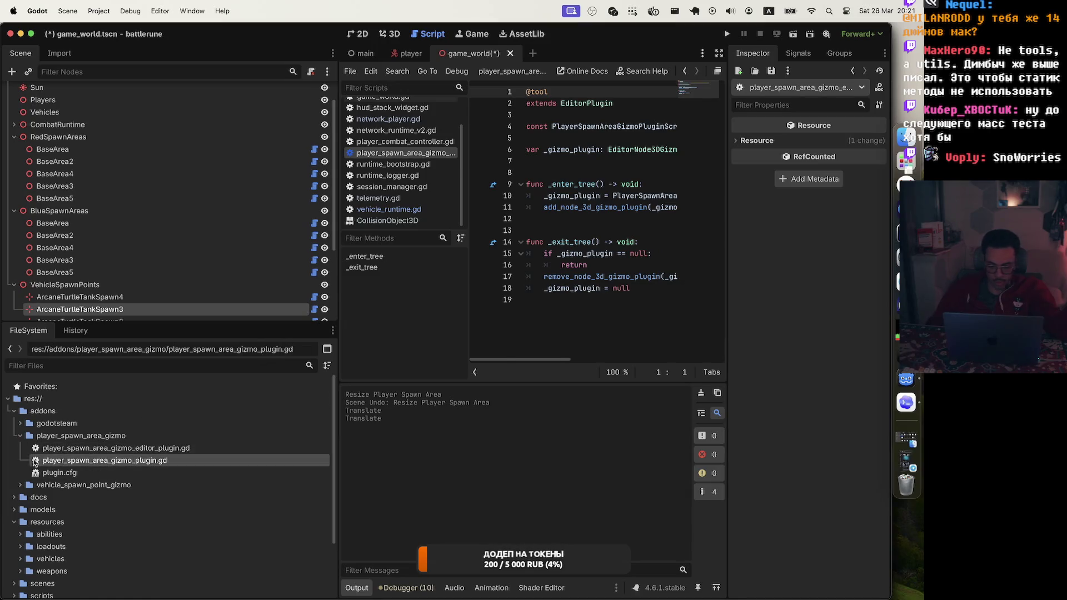
{"action": "double_click", "coordinate": [34, 461]}
{"action": "scroll", "coordinate": [579, 259], "scroll_direction": "down", "scroll_amount": 20}
{"action": "scroll", "coordinate": [578, 259], "scroll_direction": "left", "scroll_amount": 3}
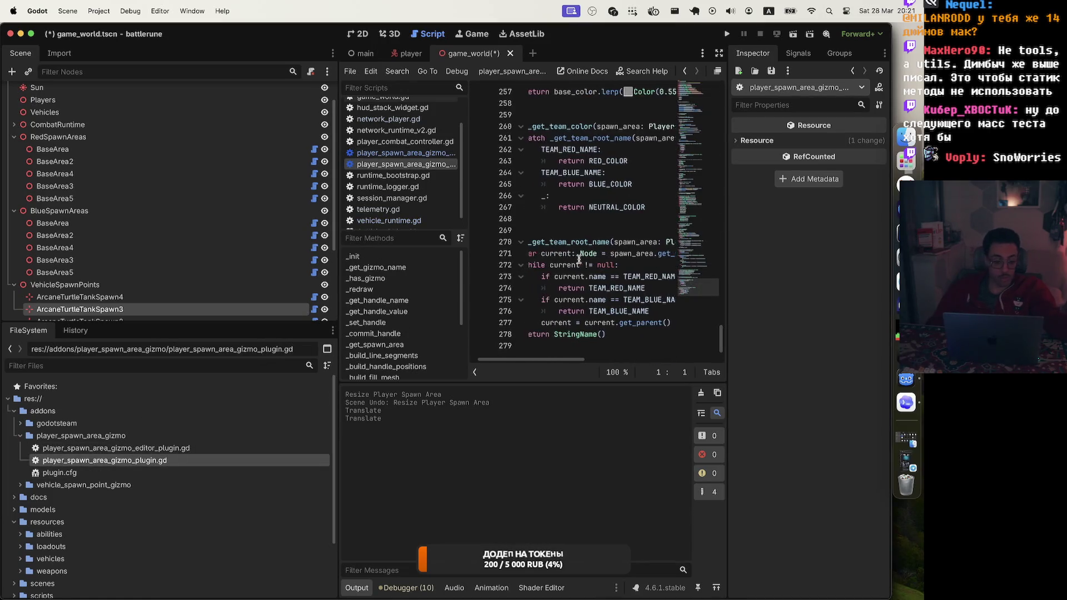
{"action": "left_click", "coordinate": [22, 437]}
Step: Open both vehicle_spawn_point_gizmo scripts for review, then close the game_world scene tab
{"action": "left_click", "coordinate": [21, 448]}
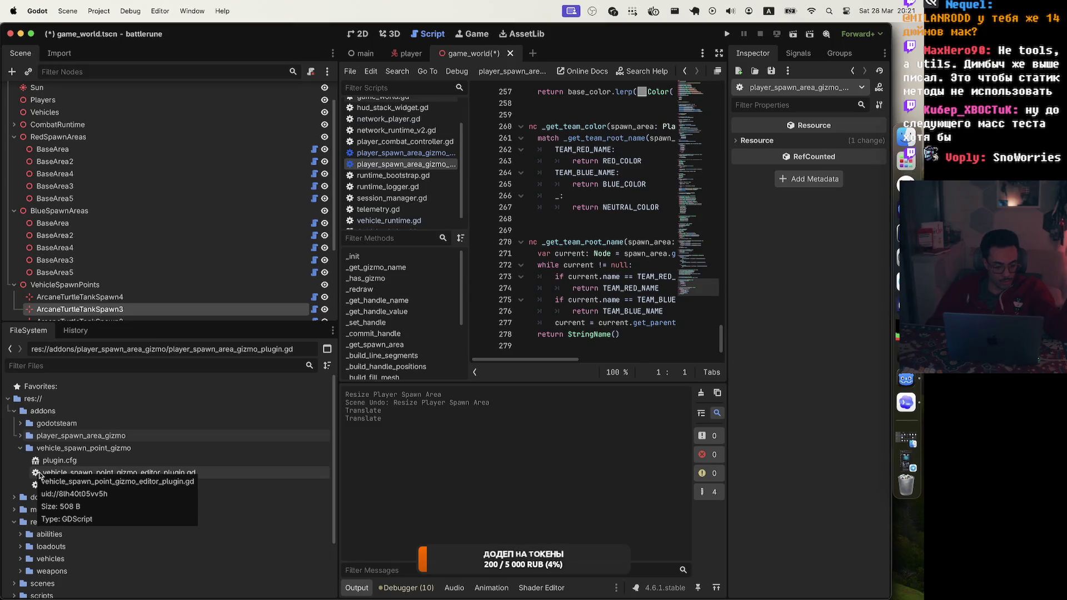
{"action": "double_click", "coordinate": [35, 473]}
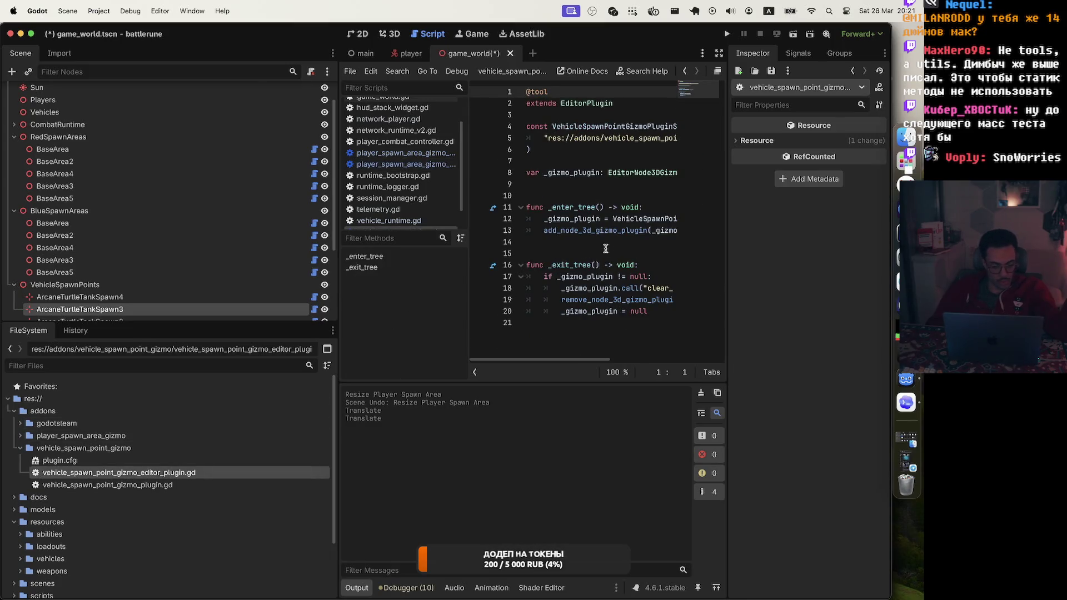
{"action": "double_click", "coordinate": [35, 487]}
{"action": "scroll", "coordinate": [523, 284], "scroll_direction": "down", "scroll_amount": 20}
{"action": "scroll", "coordinate": [523, 284], "scroll_direction": "up", "scroll_amount": 20}
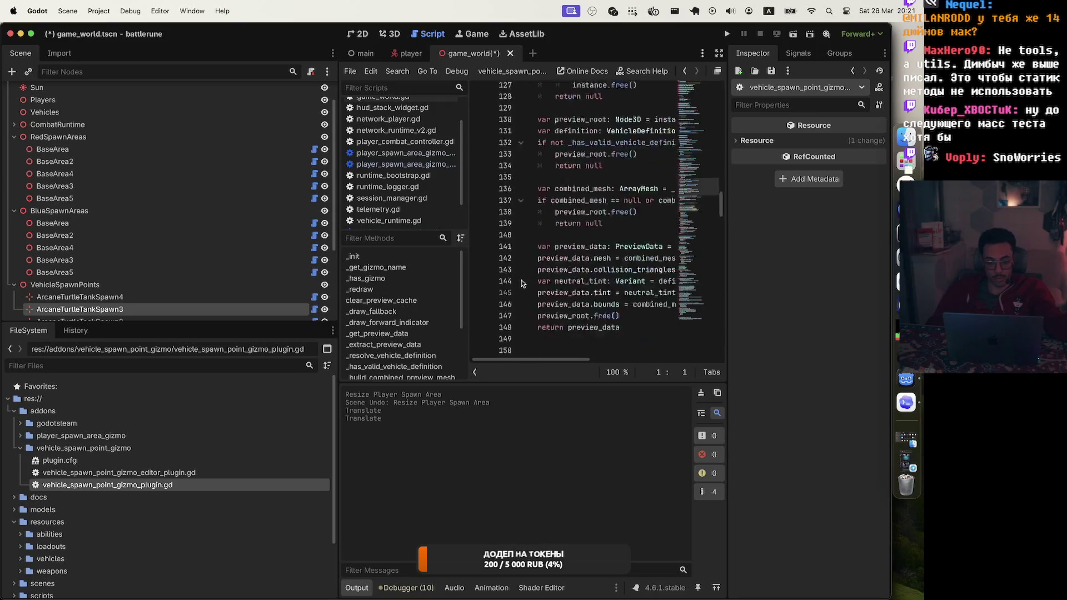
{"action": "scroll", "coordinate": [520, 283], "scroll_direction": "up", "scroll_amount": 20}
{"action": "left_click", "coordinate": [510, 53]}
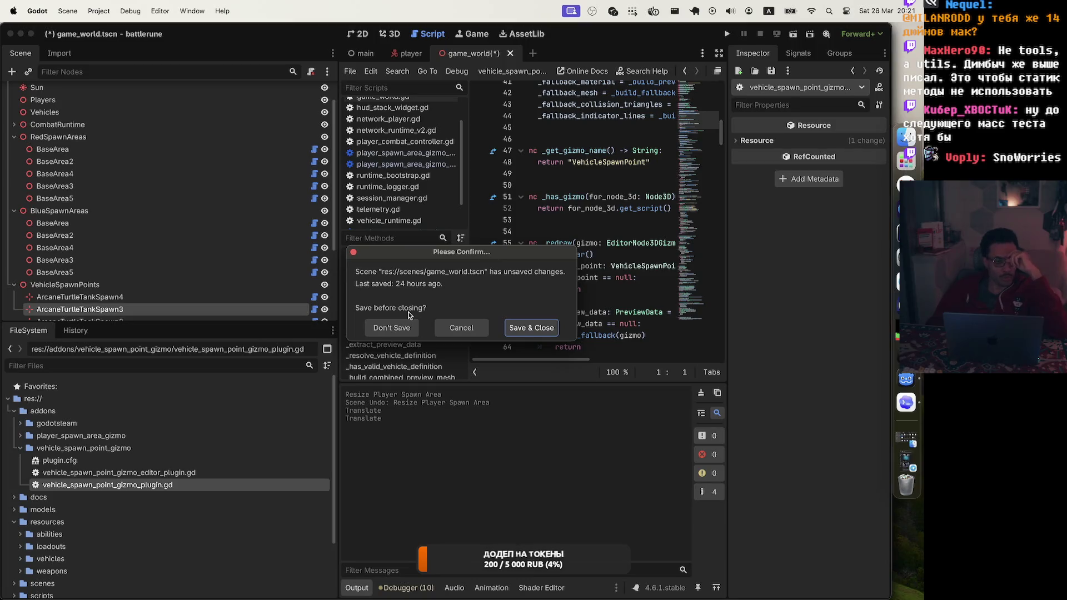
Step: Discard game_world's unsaved changes, collapse the FileSystem folders, and widen the script editor
{"action": "left_click", "coordinate": [395, 332]}
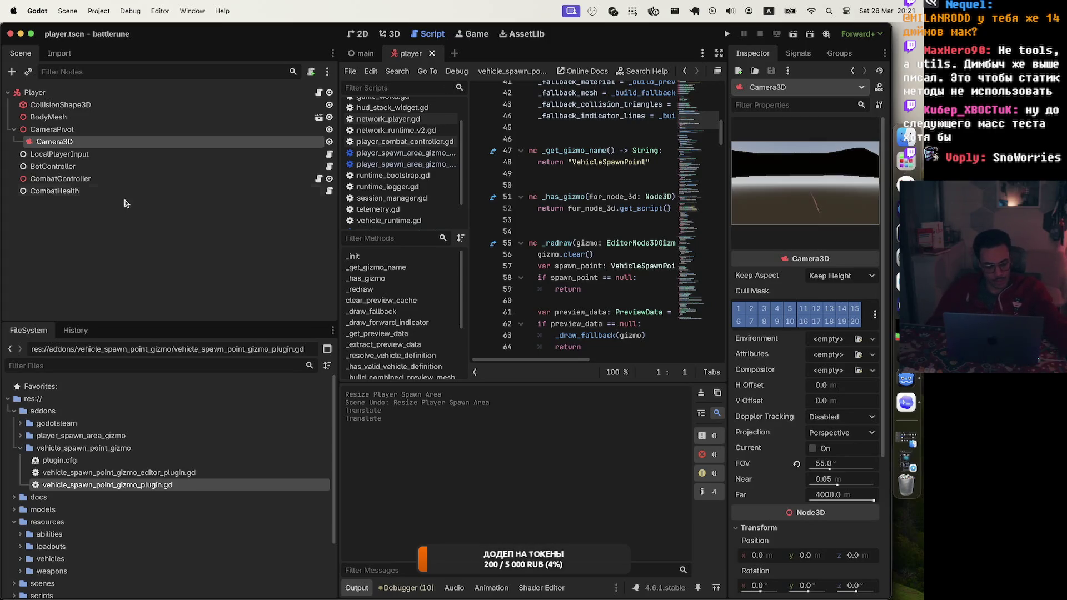
{"action": "left_click", "coordinate": [20, 448]}
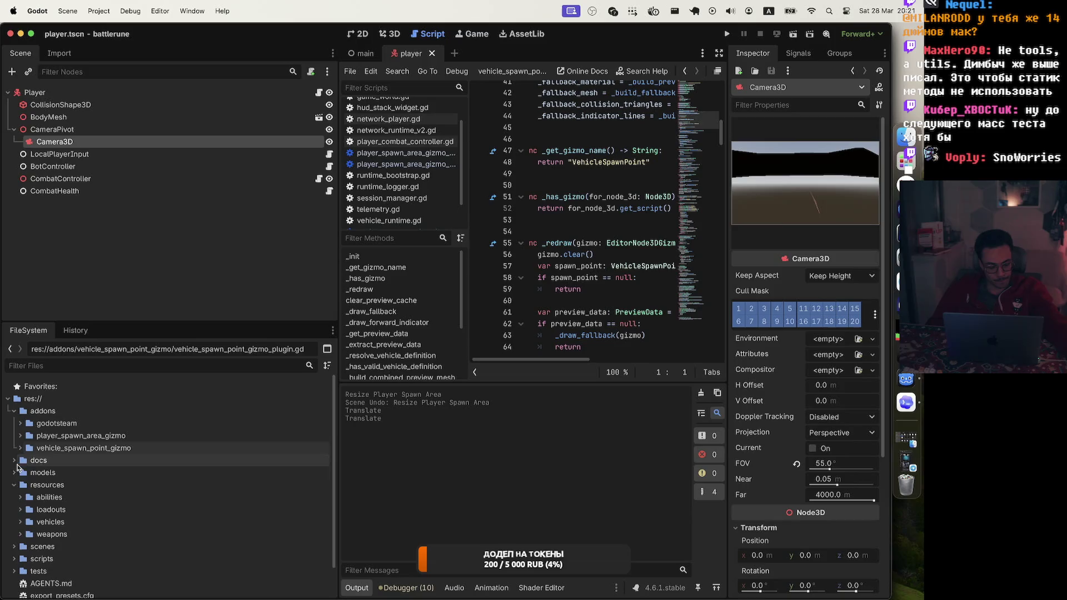
{"action": "left_click", "coordinate": [14, 472]}
{"action": "left_click", "coordinate": [14, 472]}
{"action": "left_click", "coordinate": [14, 485]}
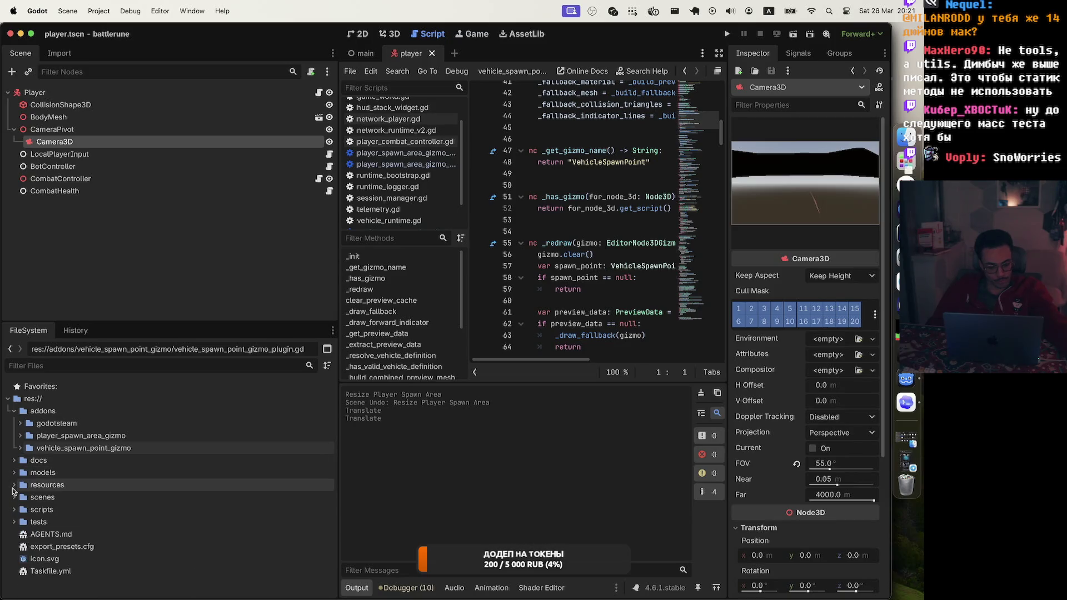
{"action": "left_click", "coordinate": [14, 497]}
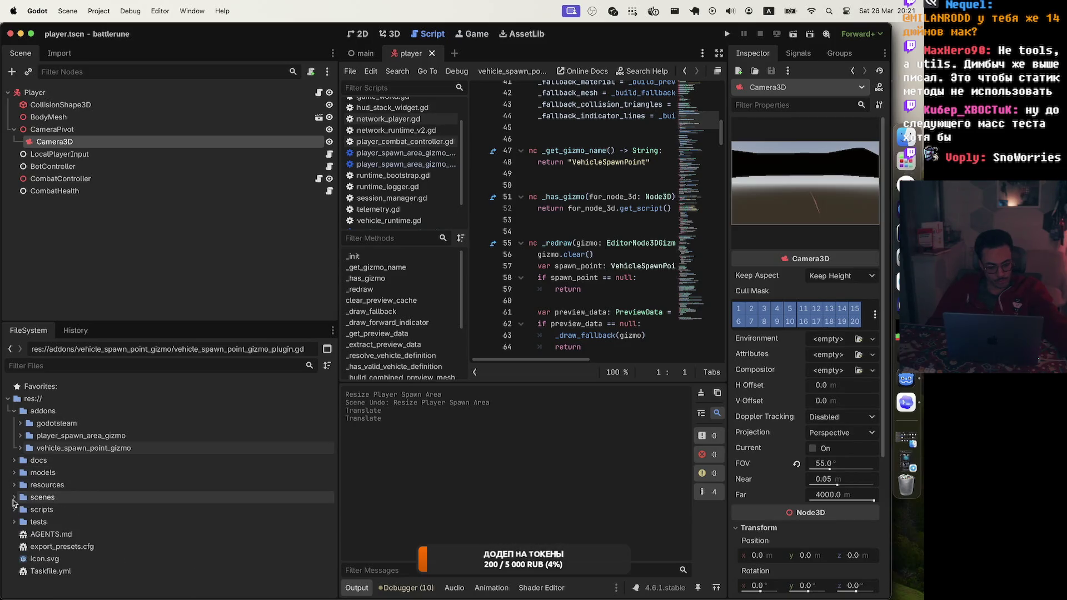
{"action": "left_click", "coordinate": [14, 497]}
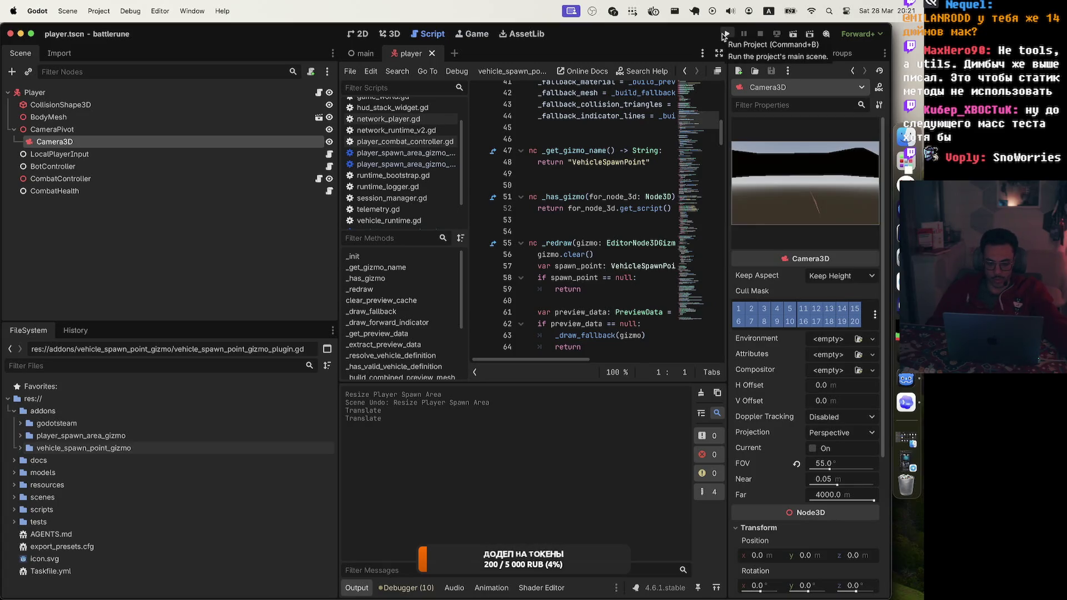
{"action": "left_click_drag", "start_coordinate": [336, 222], "coordinate": [157, 223]}
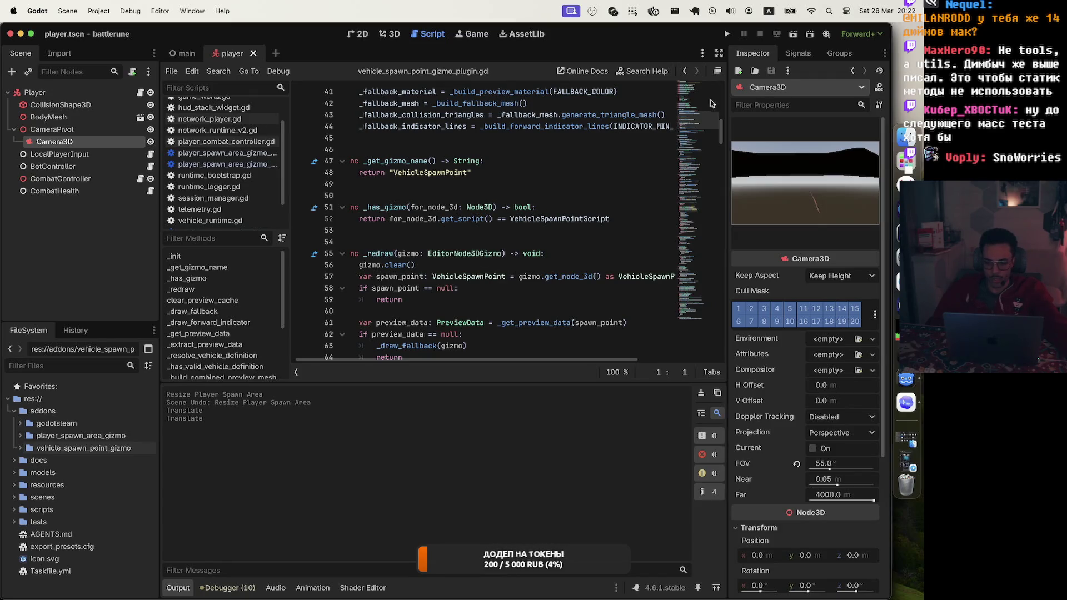
Step: Scroll to the top of vehicle_spawn_point_gizmo_plugin.gd, then switch to Zed and fetch remote updates
{"action": "scroll", "coordinate": [711, 103], "scroll_direction": "up", "scroll_amount": 15}
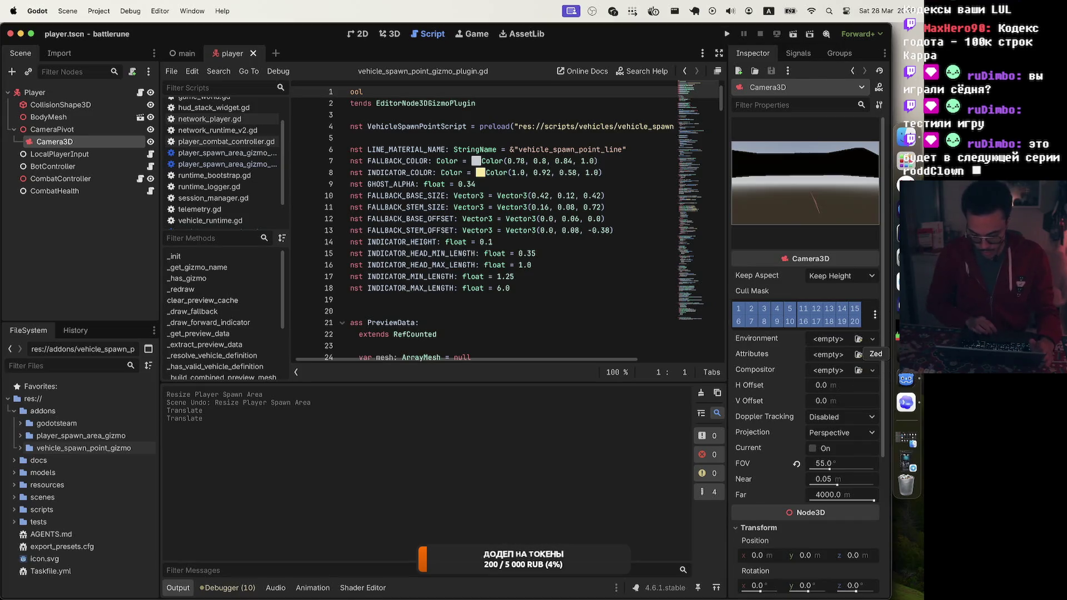
{"action": "key", "text": "super+Tab"}
{"action": "left_click", "coordinate": [122, 476]}
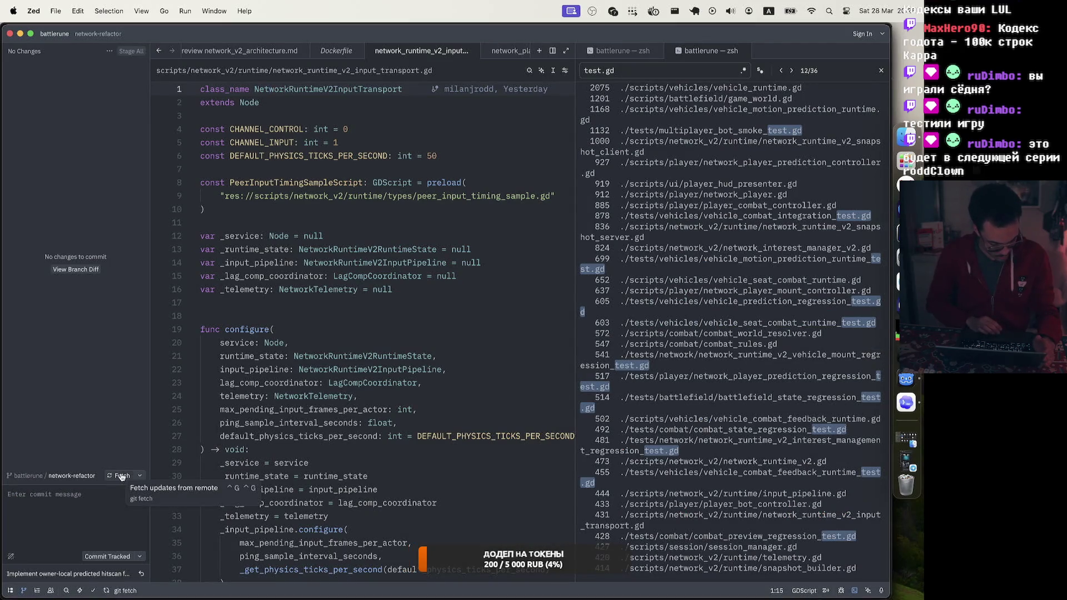